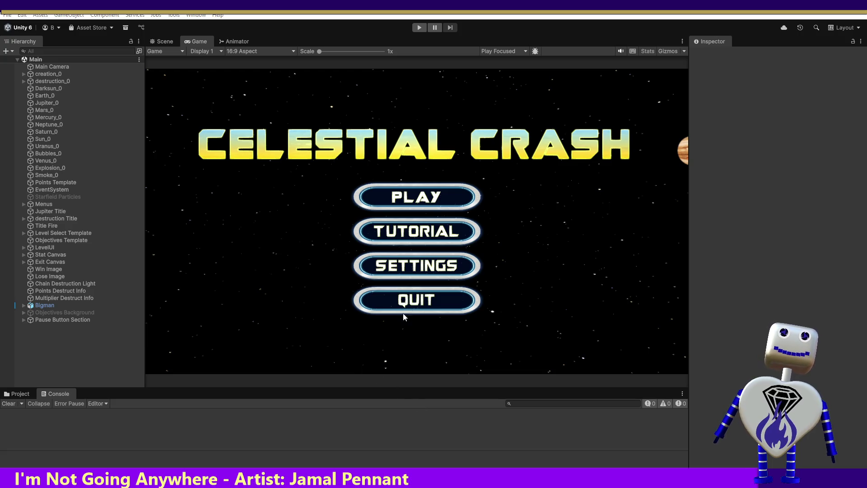
# Test-run the game by opening SETTINGS and closing the pause overlay, then stop play mode.
pyautogui.click(424, 27)
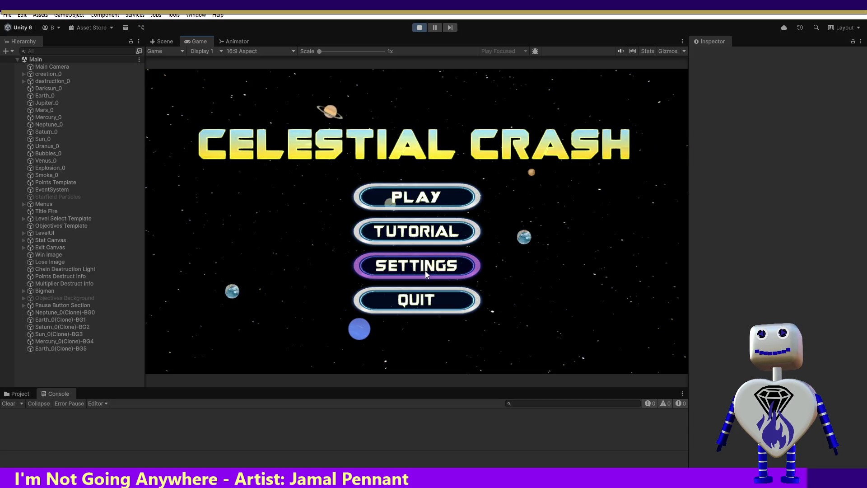
pyautogui.click(425, 270)
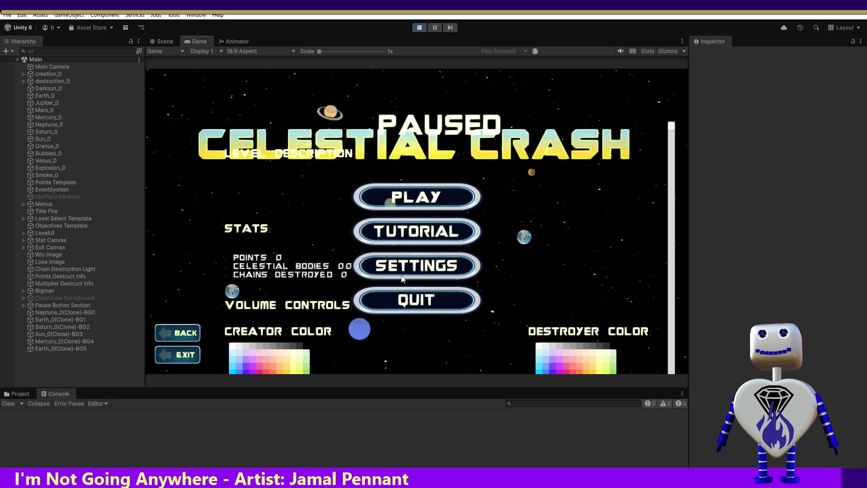
pyautogui.click(175, 339)
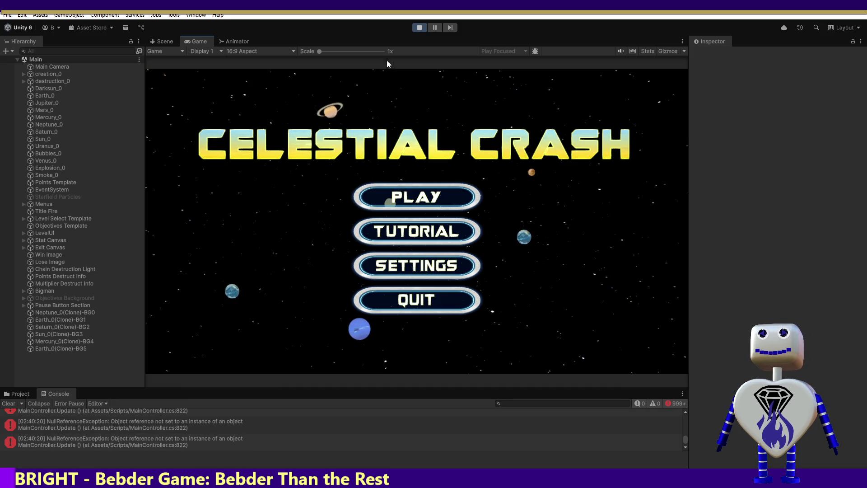
pyautogui.click(419, 30)
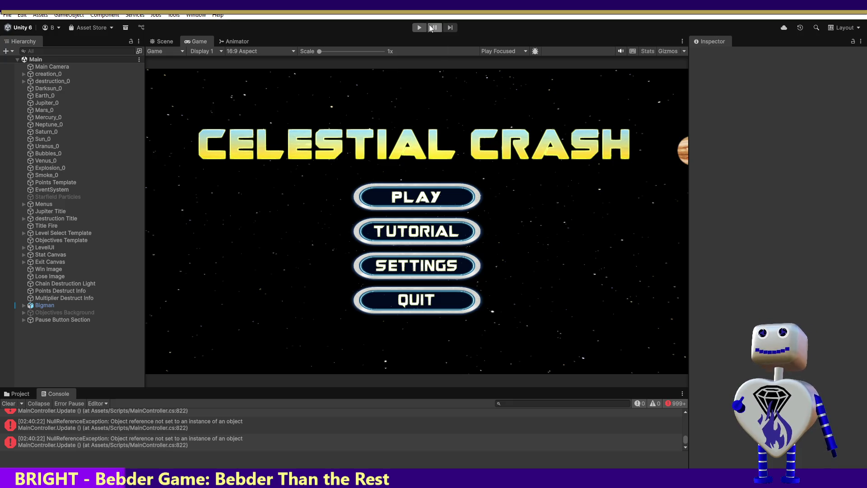
pyautogui.click(170, 41)
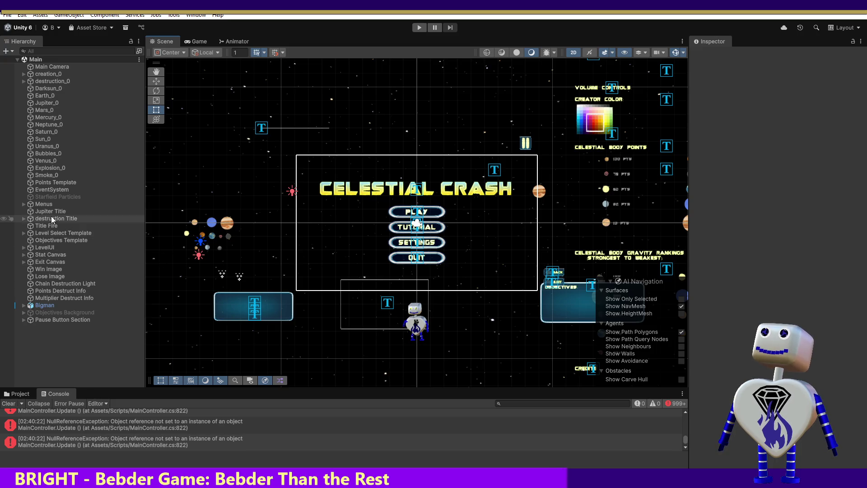
# Expand the Menus group in the Hierarchy to show MainMenu, Level List and Pause Menu.
pyautogui.click(24, 205)
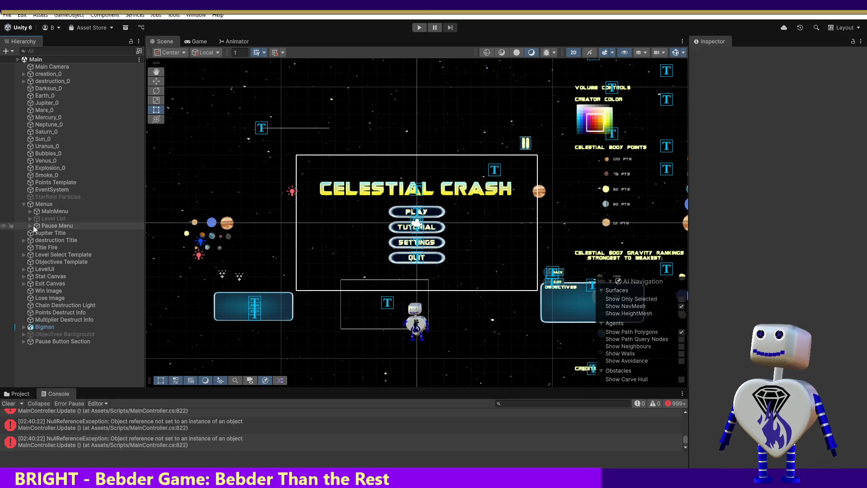
# Expand Pause Menu and select Pause Back Button to view its Inspector settings.
pyautogui.click(31, 227)
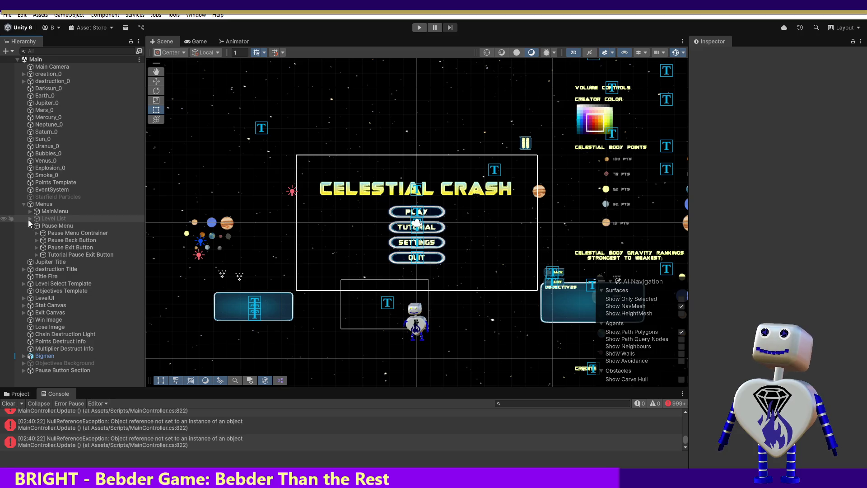
pyautogui.click(28, 225)
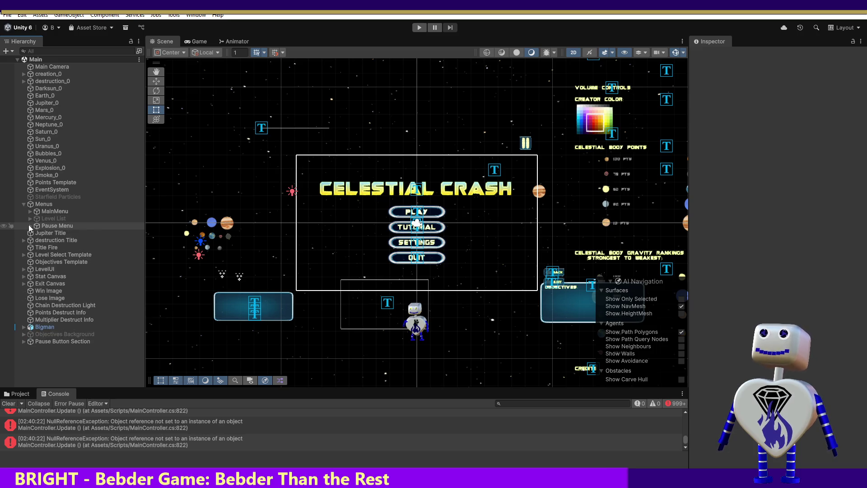
pyautogui.click(30, 226)
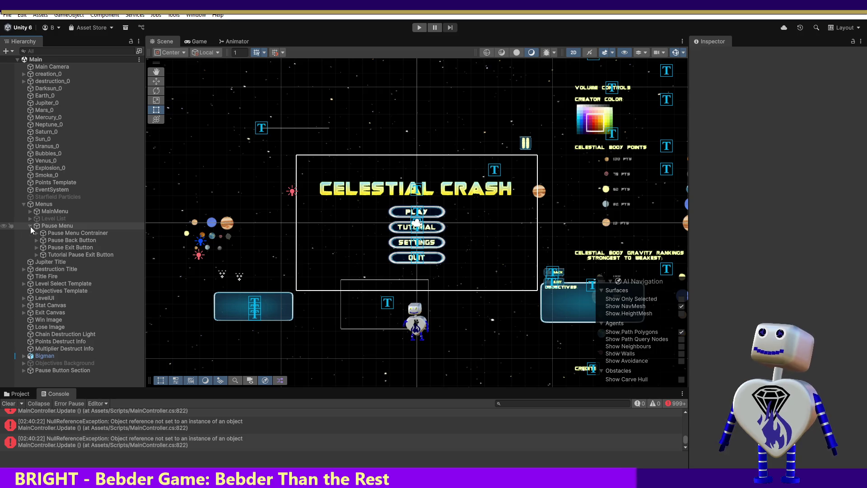
pyautogui.click(62, 240)
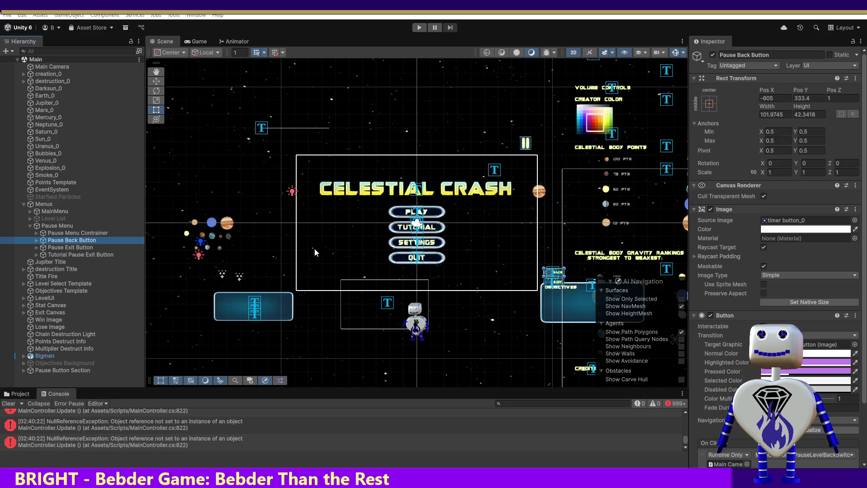
pyautogui.rightClick(72, 243)
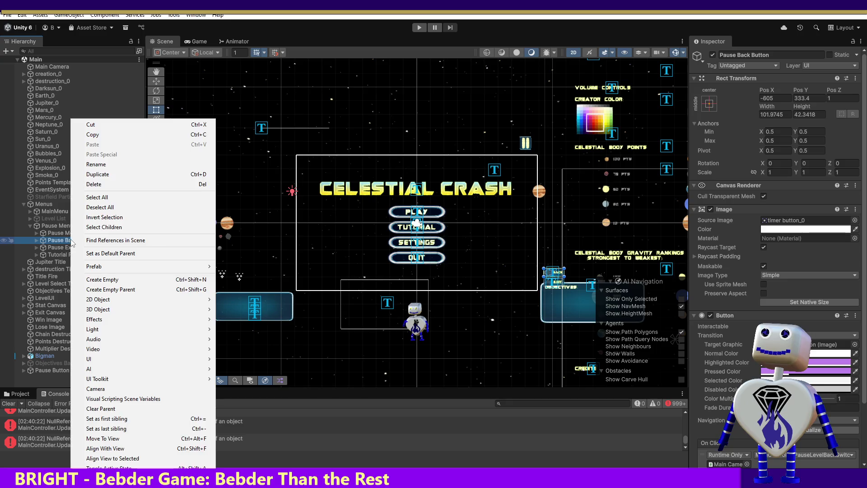
# Duplicate Pause Back Button into Pause Back Button (1), keeping the original selected.
pyautogui.click(50, 244)
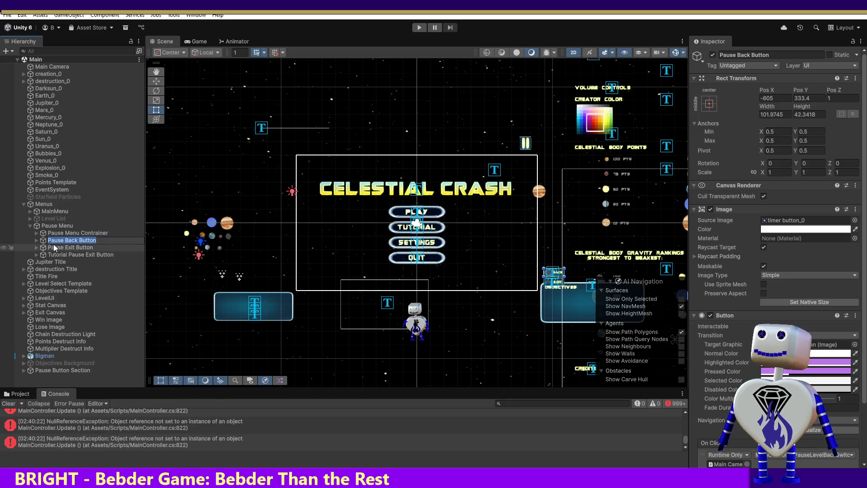
pyautogui.press('End')
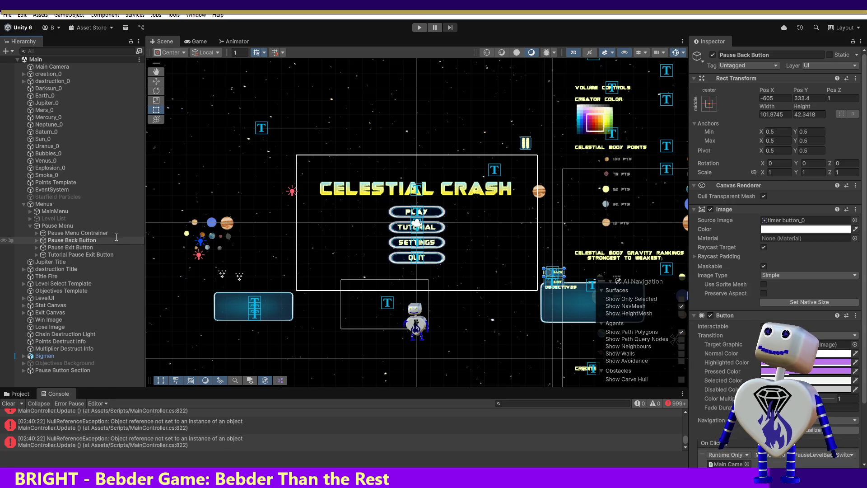
pyautogui.click(93, 233)
pyautogui.click(98, 241)
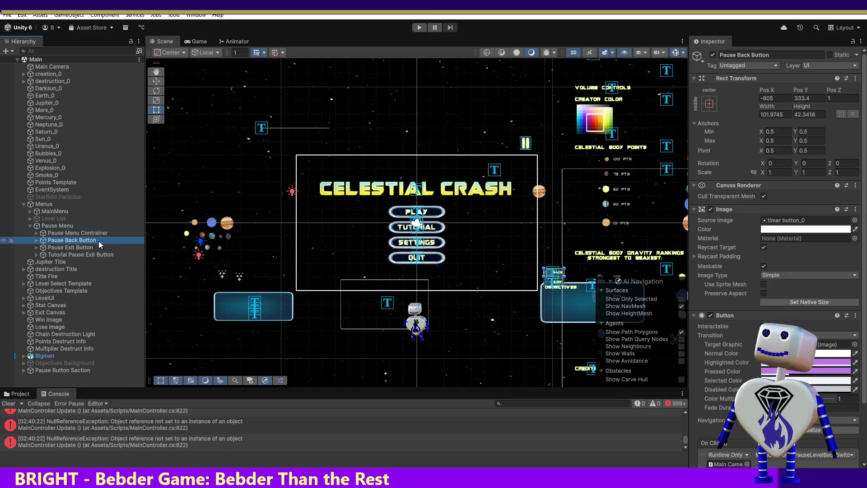
pyautogui.hotkey('ctrl', 'd')
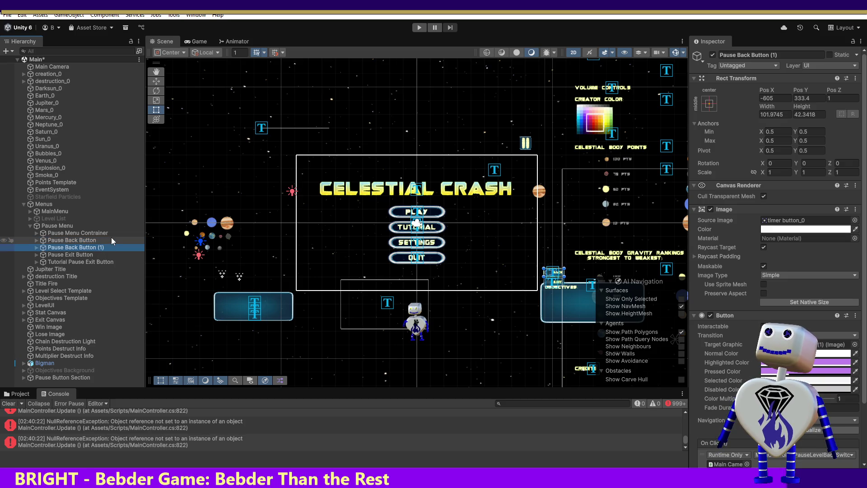
pyautogui.click(84, 241)
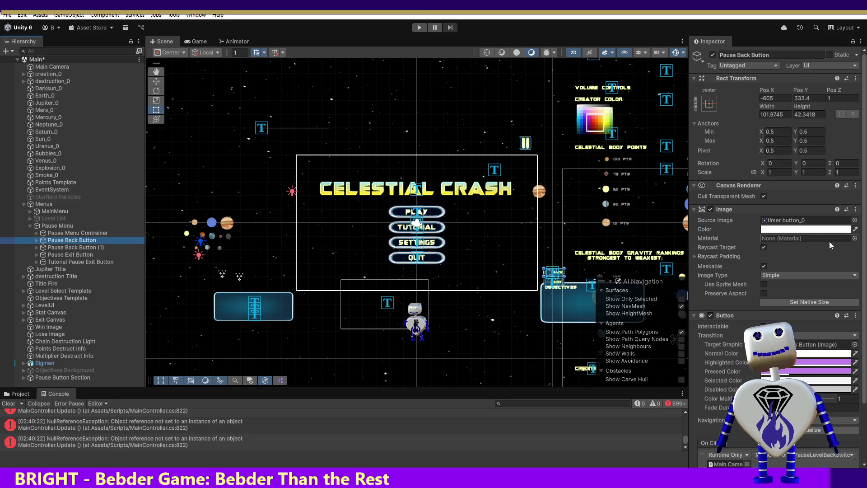
pyautogui.scroll(-3, 774, 226)
pyautogui.scroll(-1, 775, 226)
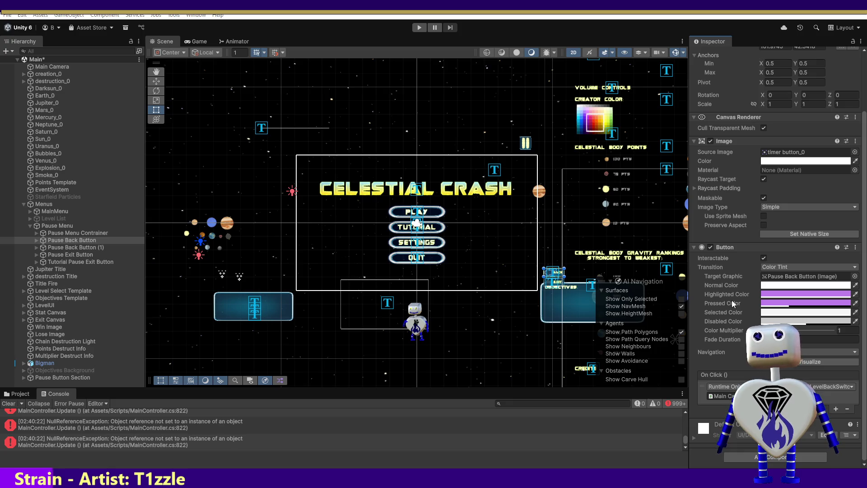
pyautogui.hotkey('alt', 'Tab')
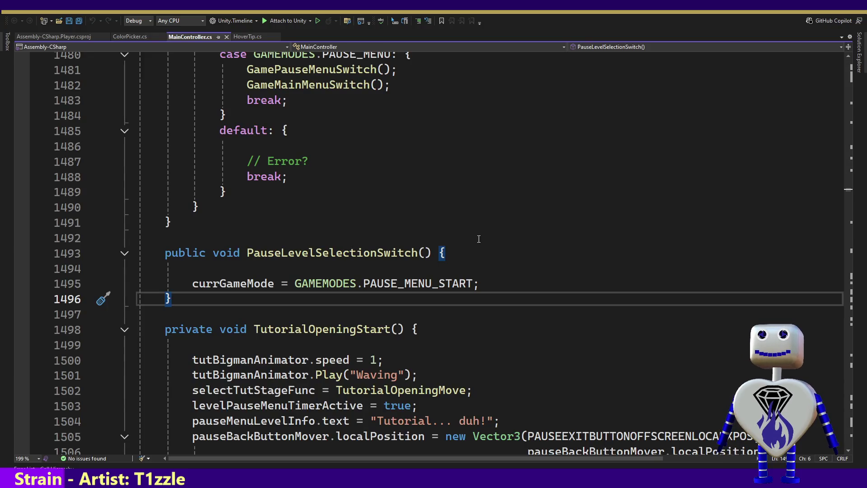
# Review PauseLevelSwitch's PAUSE_MENU case and its GamePauseMenuSwitch and GameMainMenuSwitch calls.
pyautogui.click(501, 120)
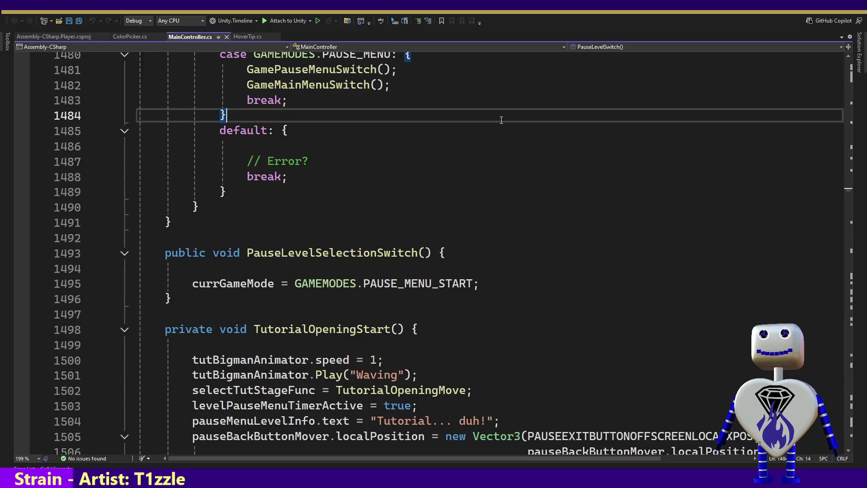
pyautogui.press('Up')
pyautogui.press('Up')
pyautogui.press('Up')
pyautogui.press('Up')
pyautogui.press('Up')
pyautogui.press('Up')
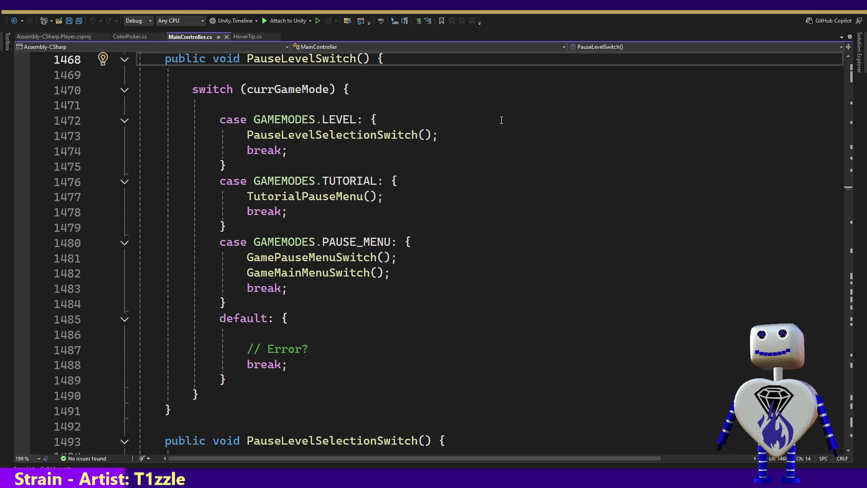
pyautogui.press('Up')
pyautogui.press('Up')
pyautogui.press('Up')
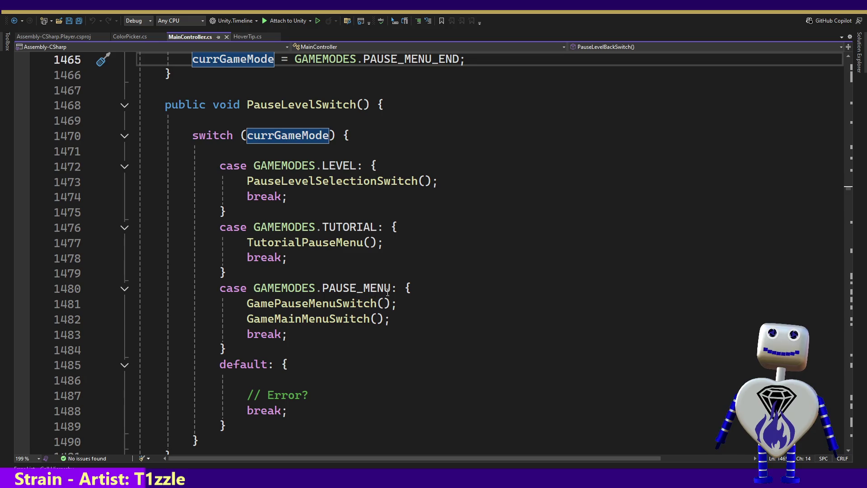
pyautogui.click(389, 289)
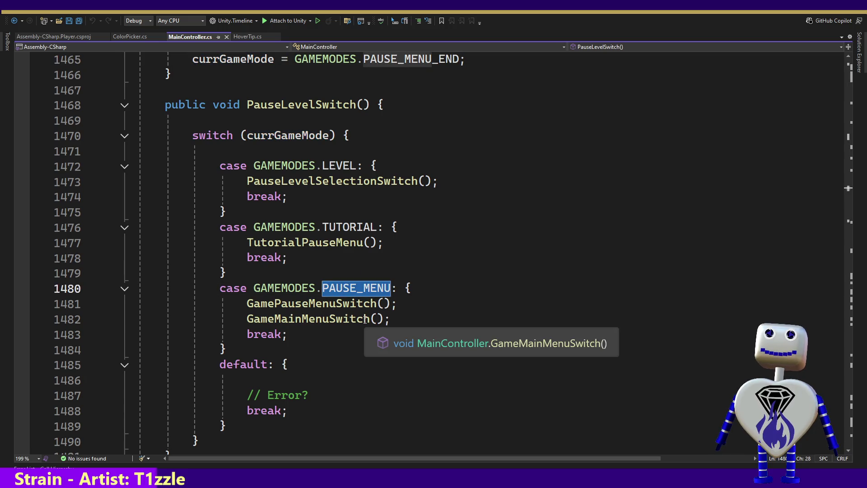
pyautogui.doubleClick(311, 319)
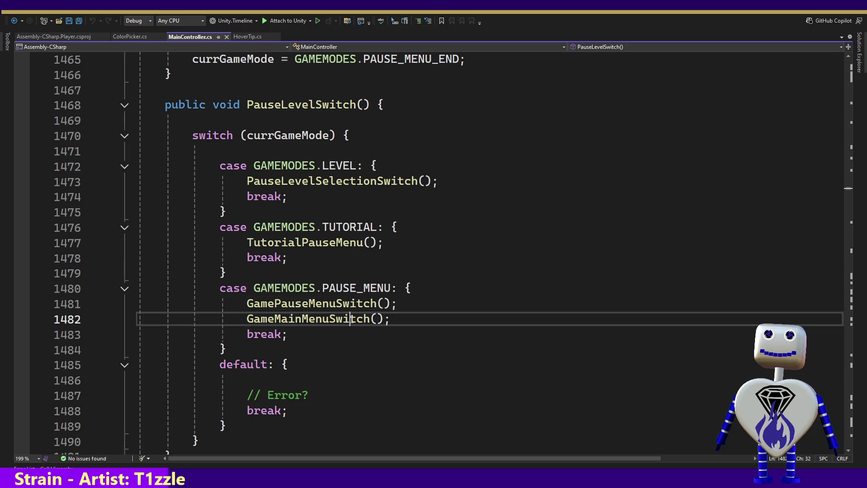
pyautogui.moveTo(242, 303); pyautogui.dragTo(480, 306)
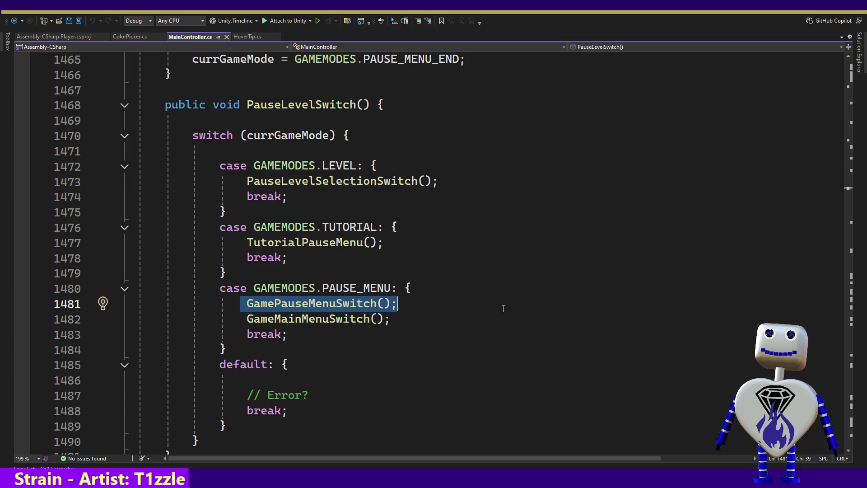
pyautogui.moveTo(240, 319); pyautogui.dragTo(463, 319)
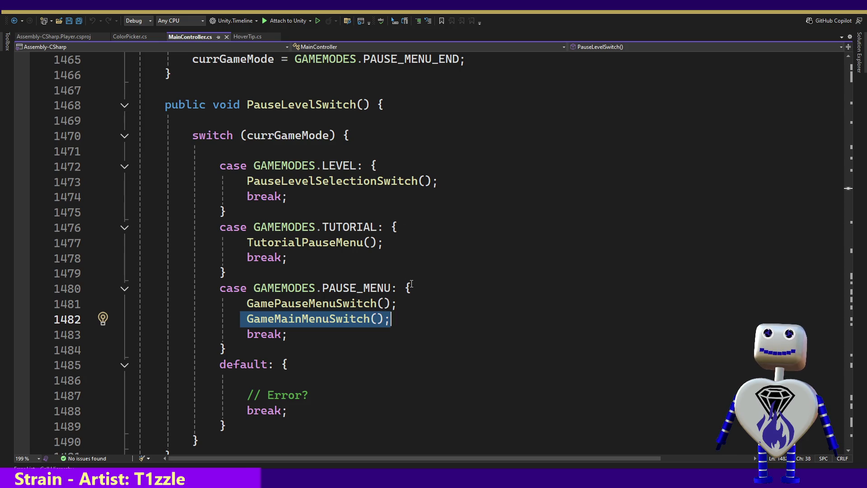
pyautogui.click(431, 288)
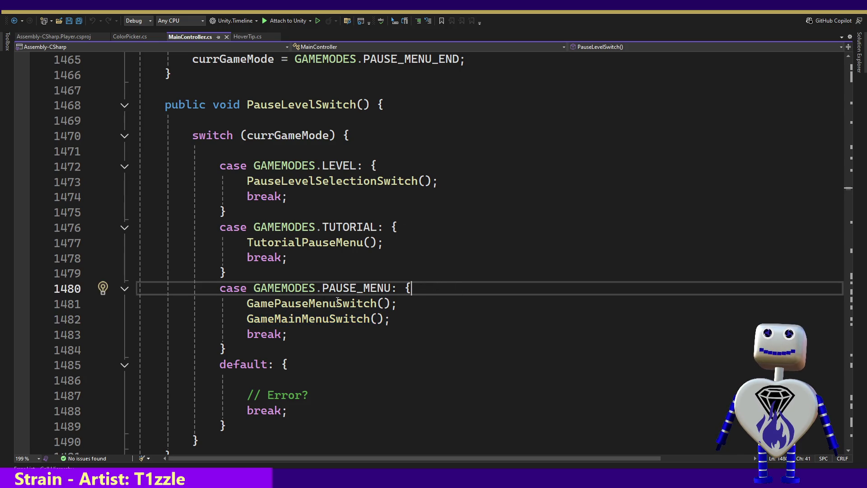
pyautogui.moveTo(336, 320)
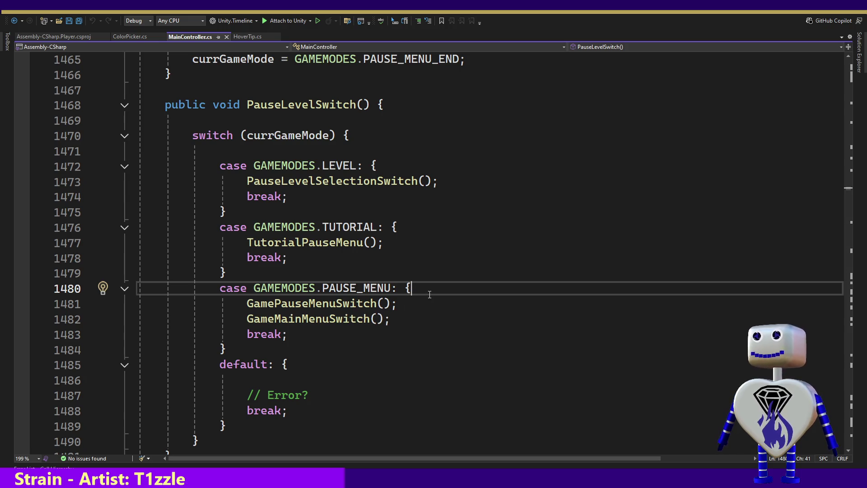
pyautogui.click(365, 105)
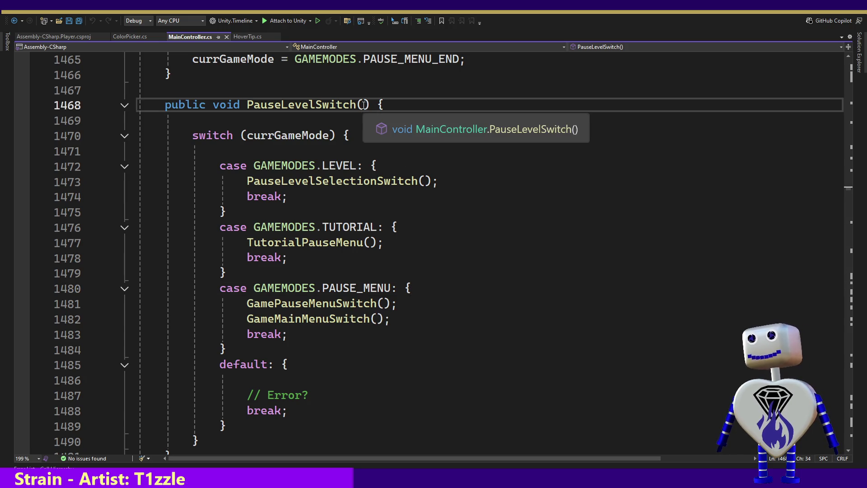
# Give PauseLevelSwitch a bool parameter named switchToMainMenu.
pyautogui.write('bool ')
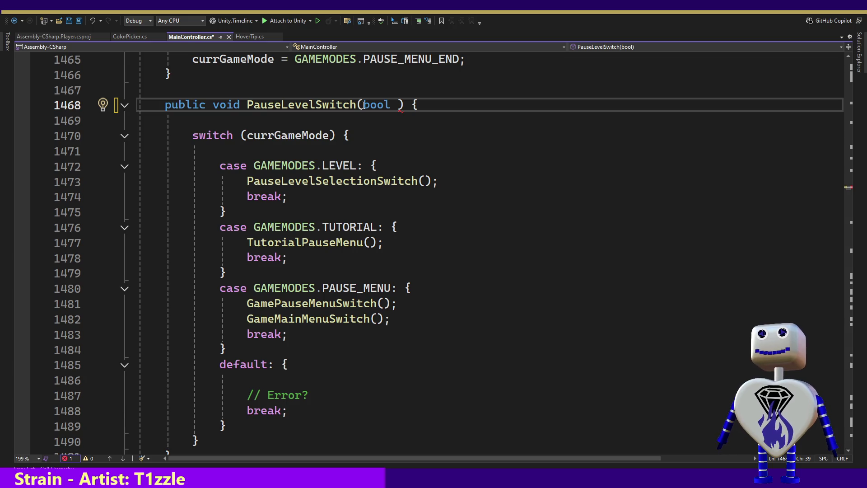
pyautogui.write('sw')
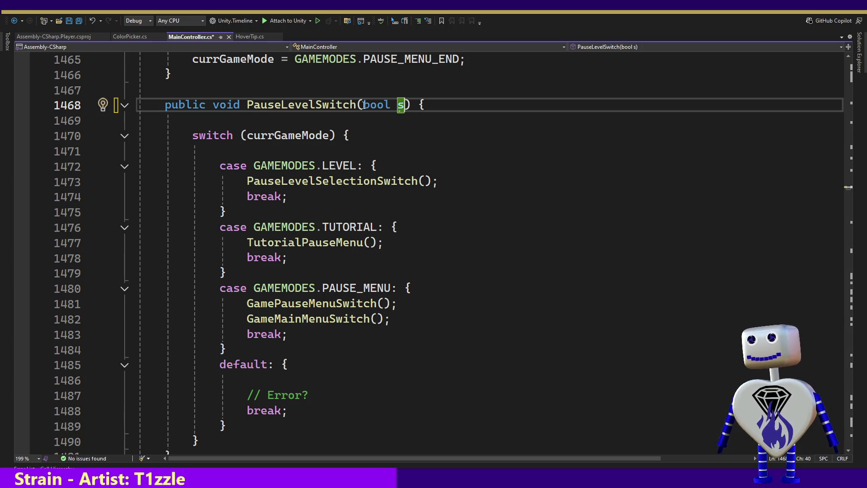
pyautogui.write('witch')
pyautogui.press('BackSpace')
pyautogui.press('BackSpace')
pyautogui.press('BackSpace')
pyautogui.press('BackSpace')
pyautogui.press('BackSpace')
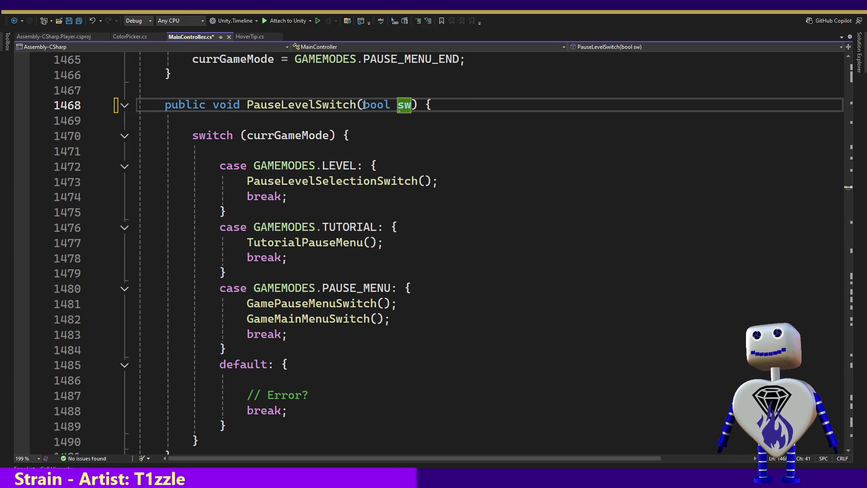
pyautogui.write('itch')
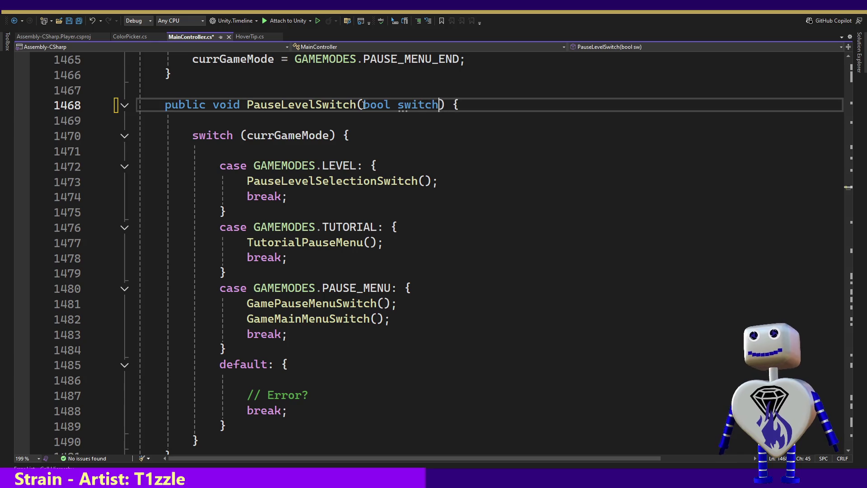
pyautogui.write('To')
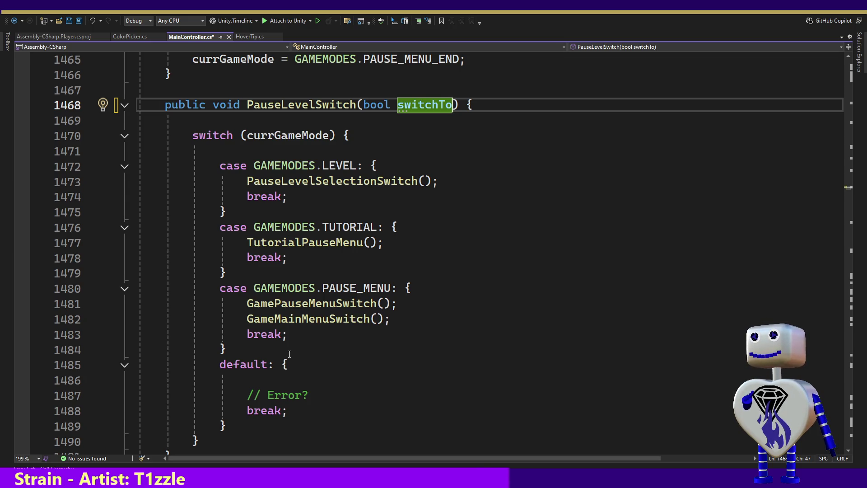
pyautogui.click(337, 303)
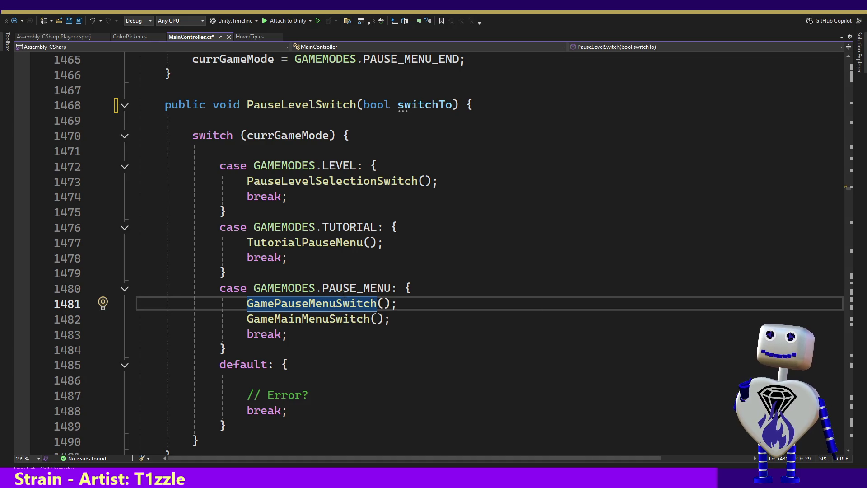
pyautogui.click(456, 110)
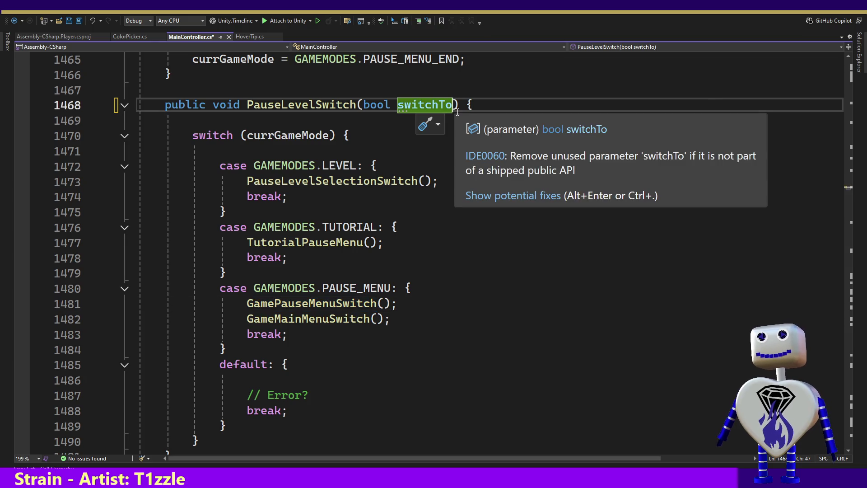
pyautogui.write('MainMain')
pyautogui.press('BackSpace')
pyautogui.press('BackSpace')
pyautogui.press('BackSpace')
pyautogui.write('enu')
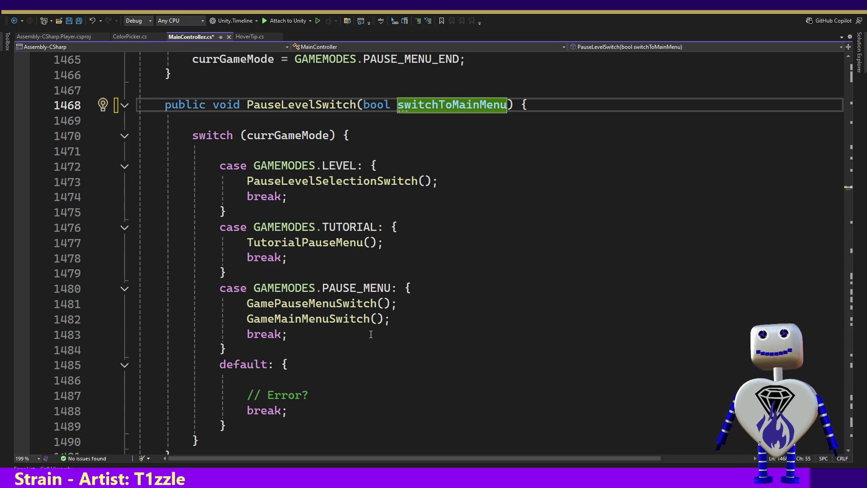
pyautogui.hotkey('alt', 'Tab')
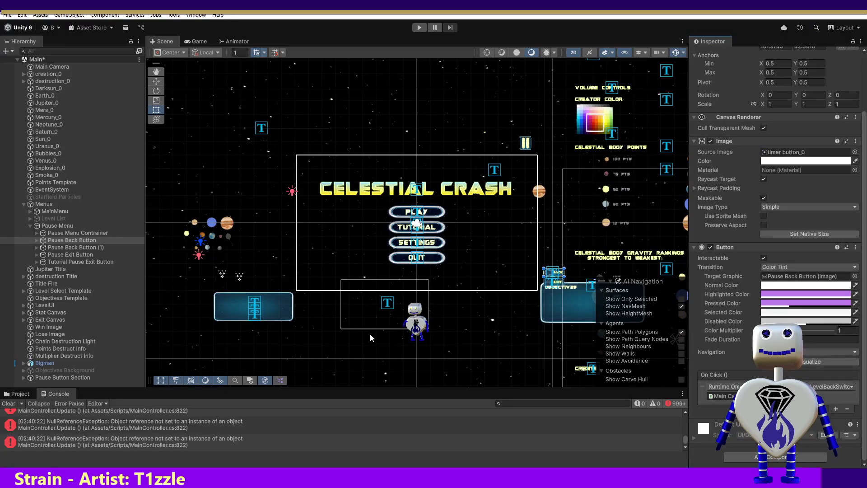
# Remove the duplicate Pause Back Button (1) from the Pause Menu.
pyautogui.click(81, 254)
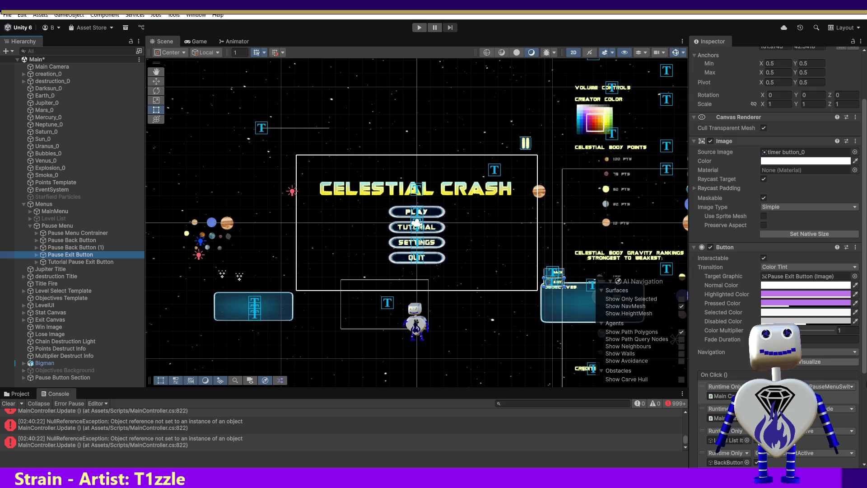
pyautogui.scroll(-5, 775, 217)
pyautogui.scroll(-3, 775, 217)
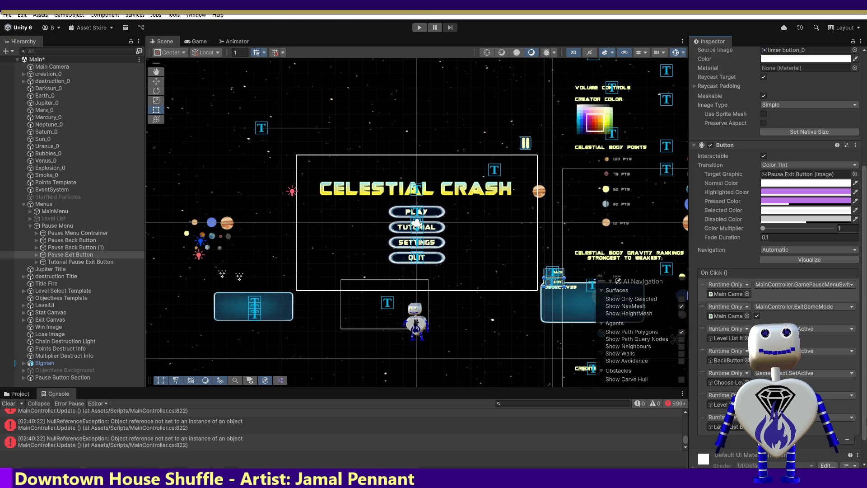
pyautogui.hotkey('ctrl', 'z')
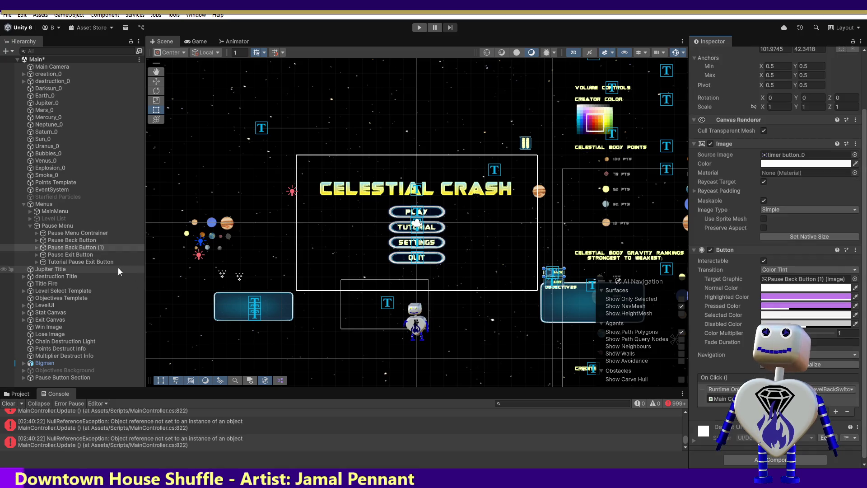
pyautogui.click(90, 241)
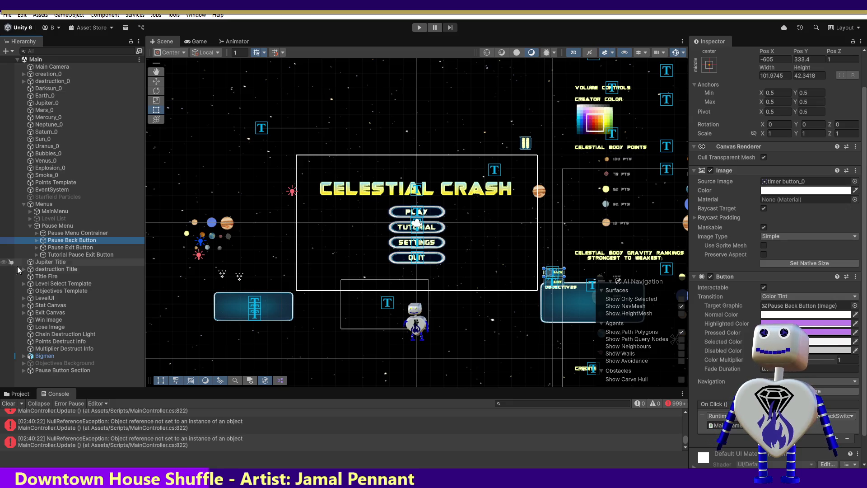
# Compare Rect Transform Pos X of the Pause Back, Pause Exit and Tutorial Pause Exit buttons.
pyautogui.click(79, 248)
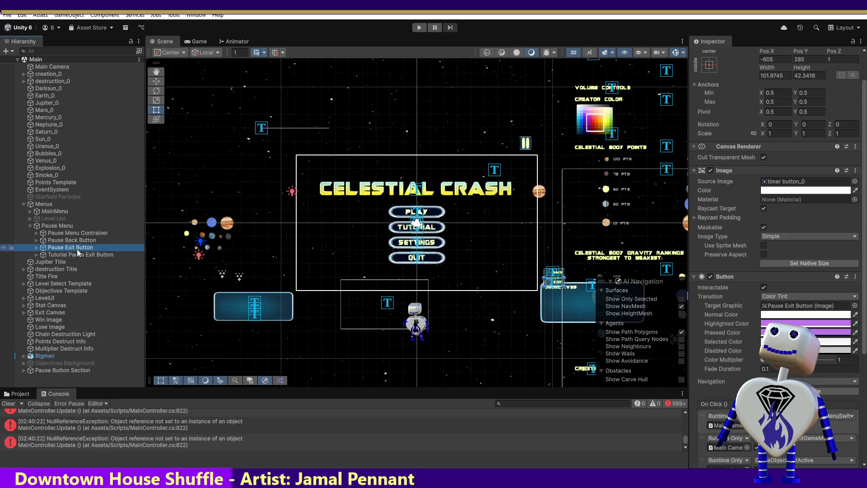
pyautogui.press('Up')
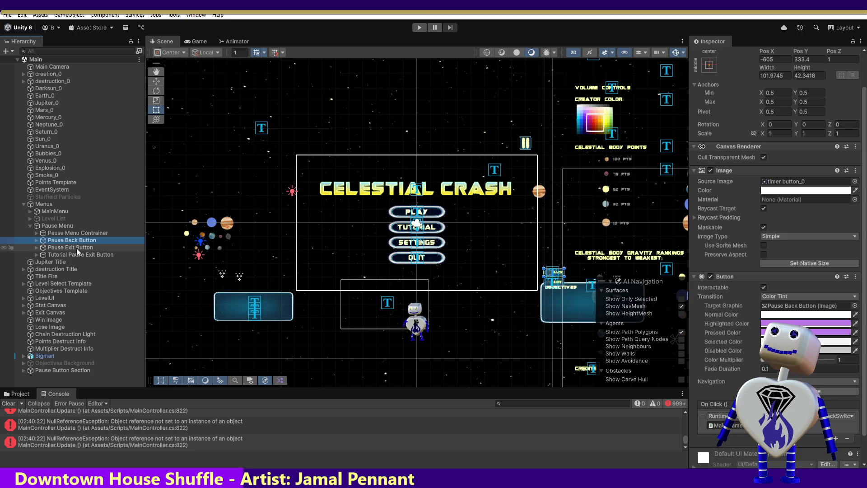
pyautogui.click(81, 255)
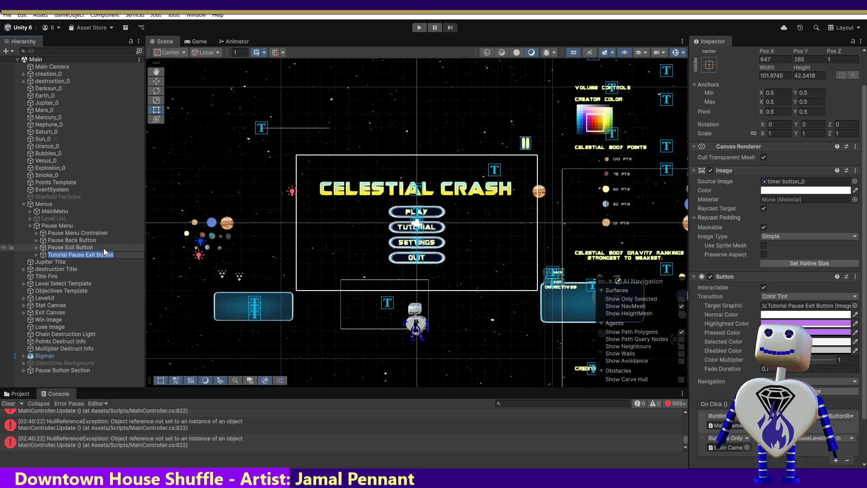
pyautogui.click(88, 248)
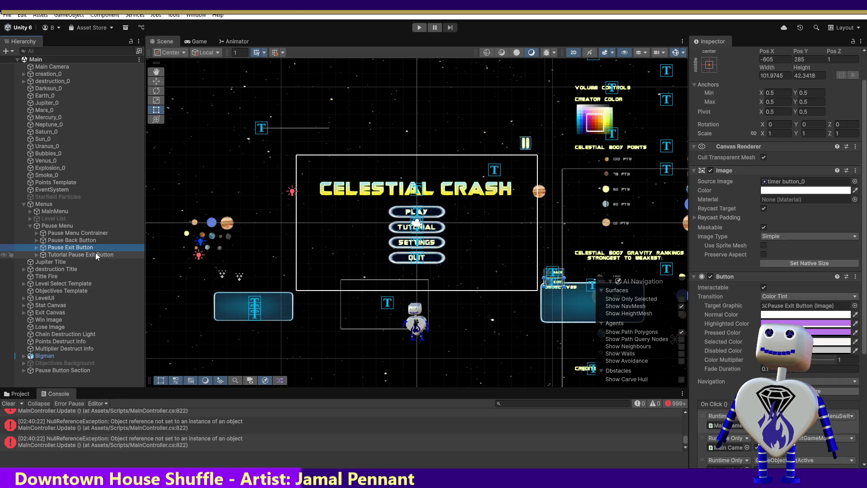
pyautogui.click(97, 255)
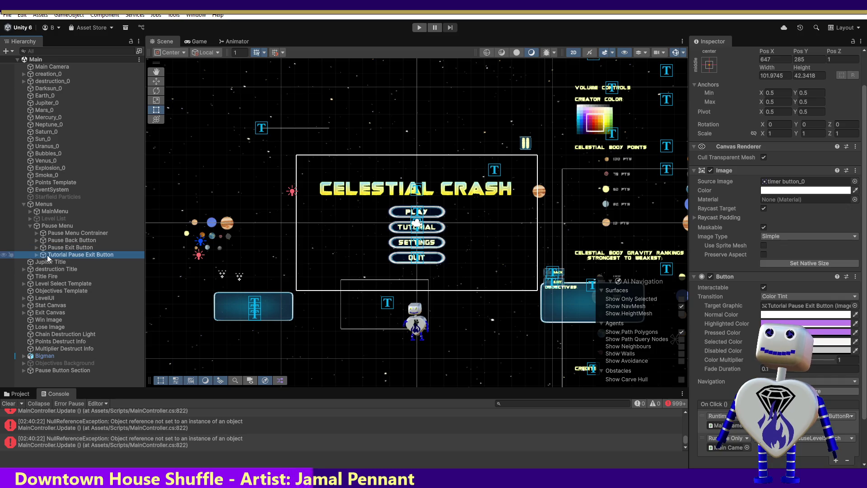
pyautogui.click(86, 248)
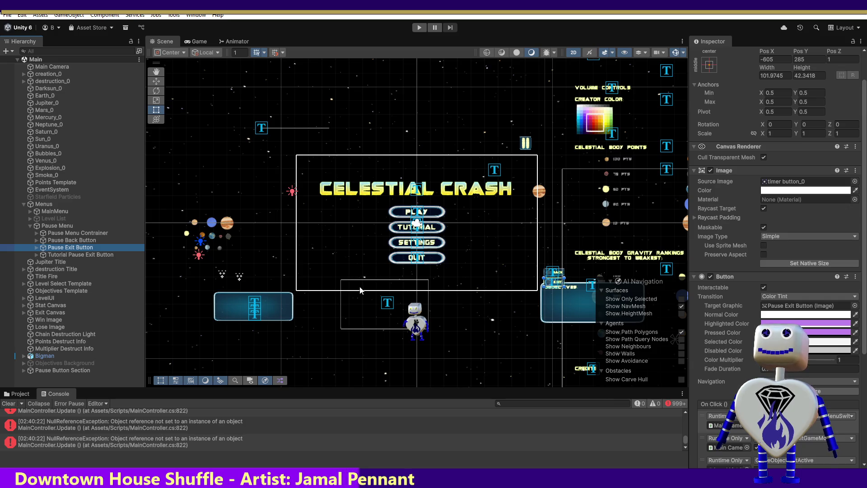
pyautogui.click(419, 28)
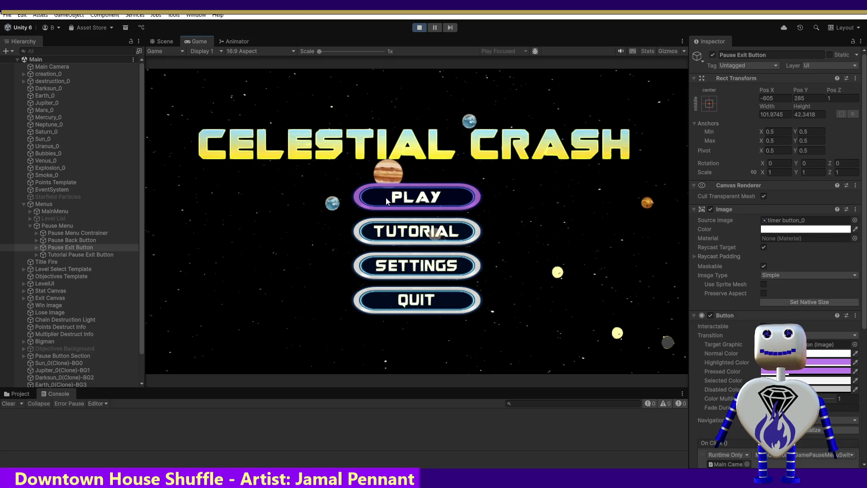
pyautogui.click(419, 270)
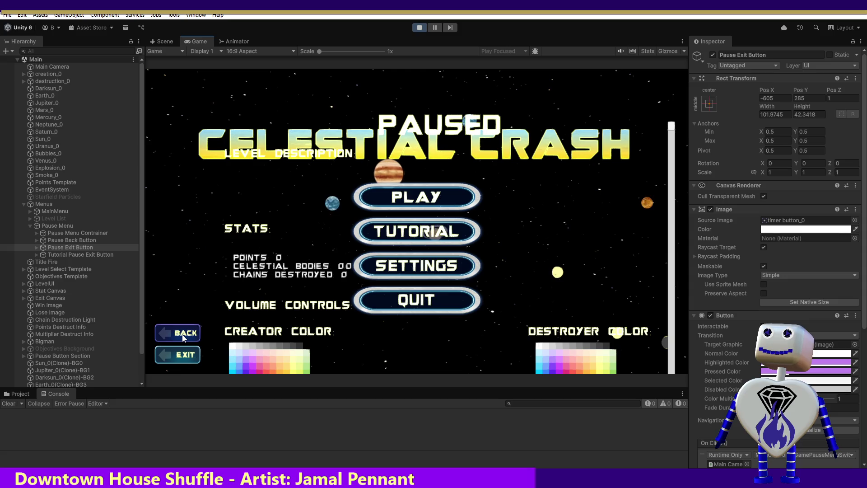
pyautogui.click(183, 336)
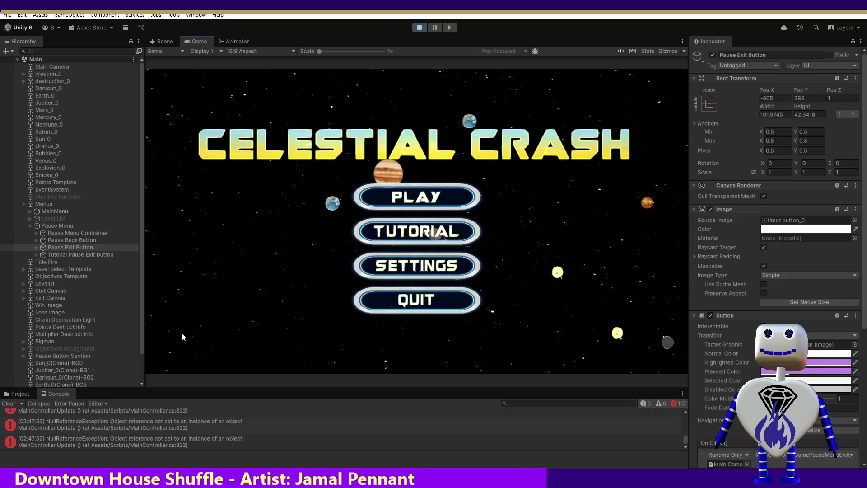
pyautogui.click(420, 27)
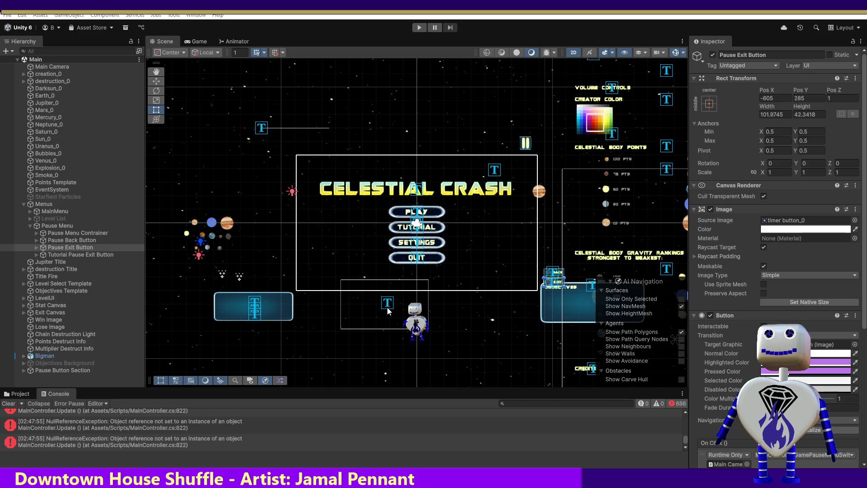
pyautogui.hotkey('alt', 'Tab')
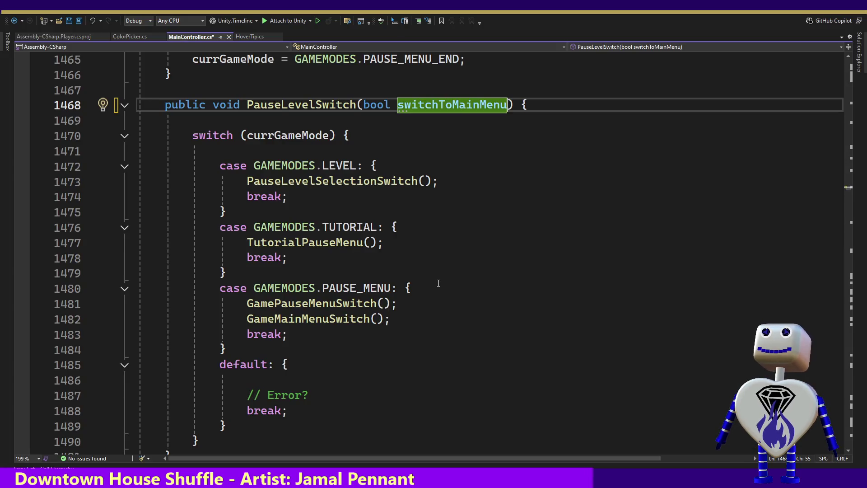
pyautogui.moveTo(848, 194); pyautogui.dragTo(859, 134)
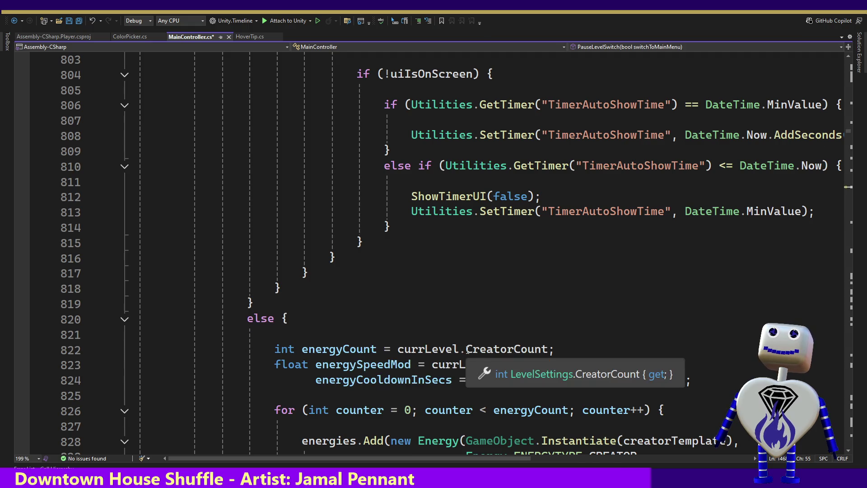
pyautogui.click(468, 350)
pyautogui.doubleClick(470, 349)
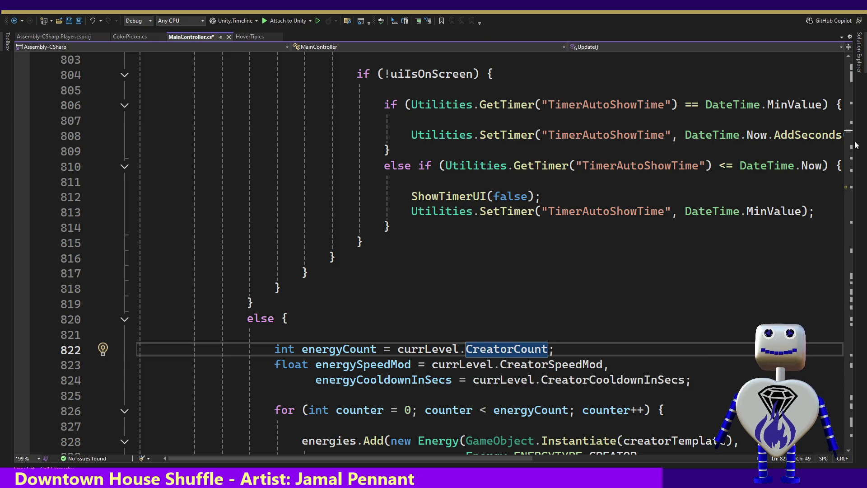
pyautogui.moveTo(852, 133); pyautogui.dragTo(849, 142)
pyautogui.scroll(-5, 724, 188)
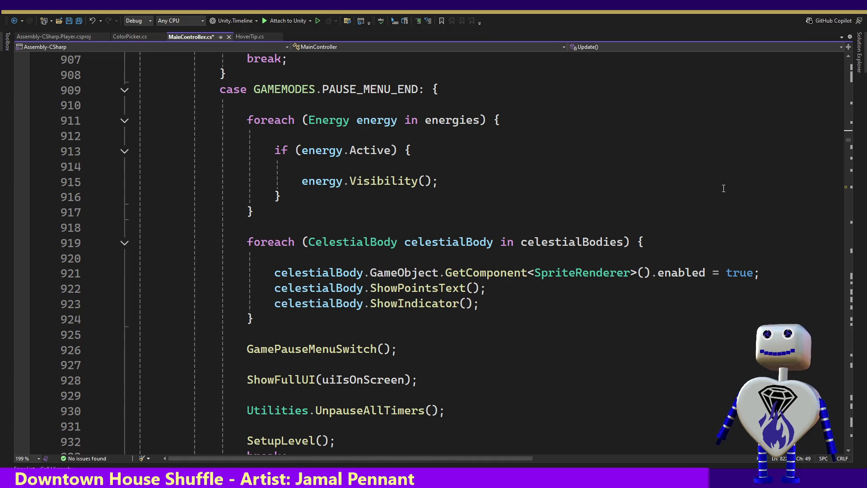
pyautogui.hotkey('alt', 'Tab')
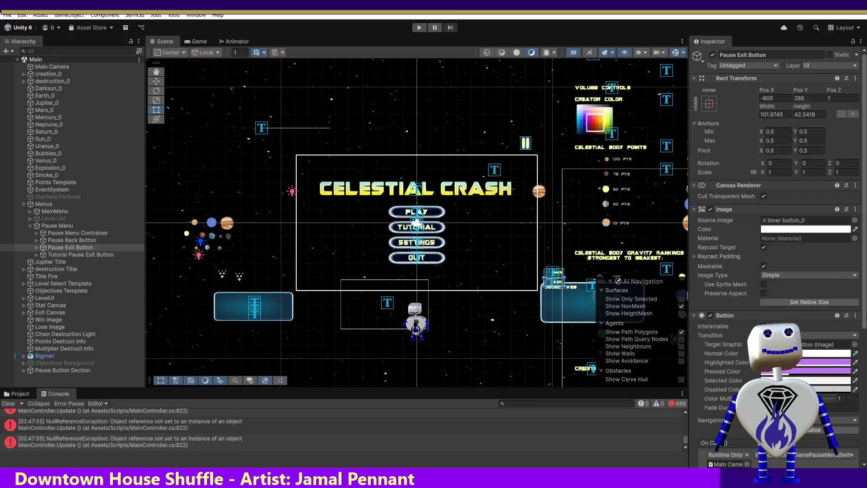
# Inspect the On Click events of Pause Exit Button and Tutorial Pause Exit Button.
pyautogui.scroll(-3, 778, 228)
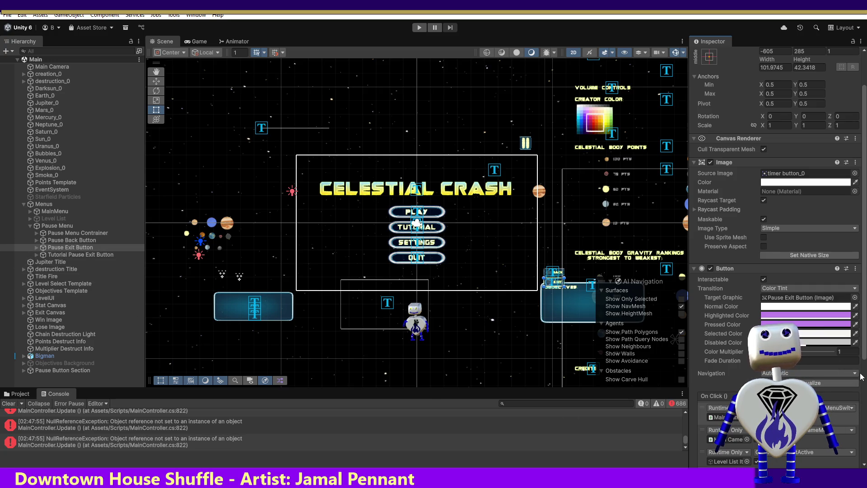
pyautogui.scroll(-6, 865, 357)
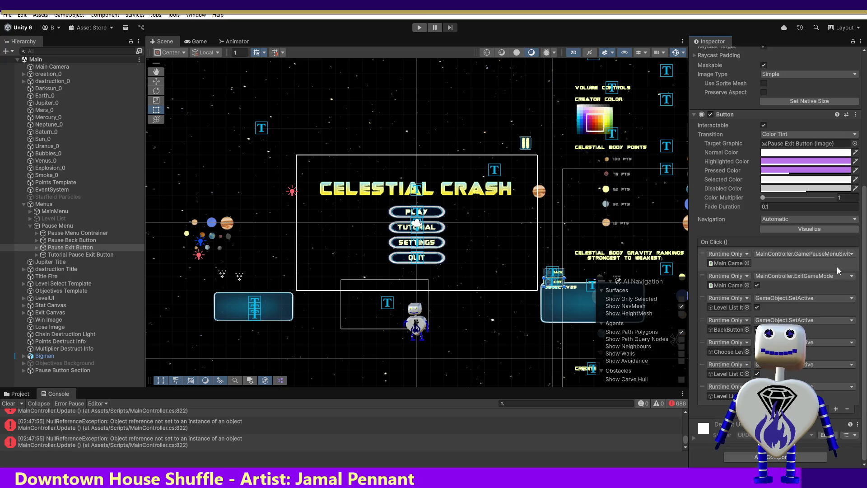
pyautogui.click(80, 248)
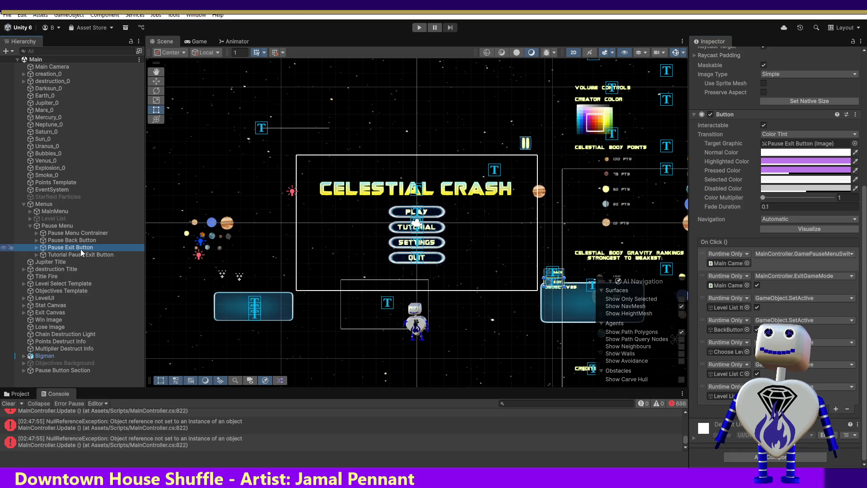
pyautogui.click(92, 256)
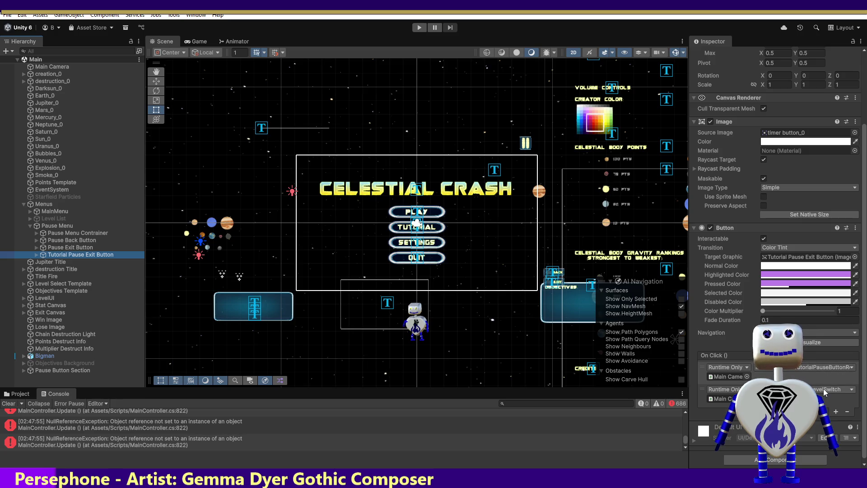
pyautogui.click(76, 249)
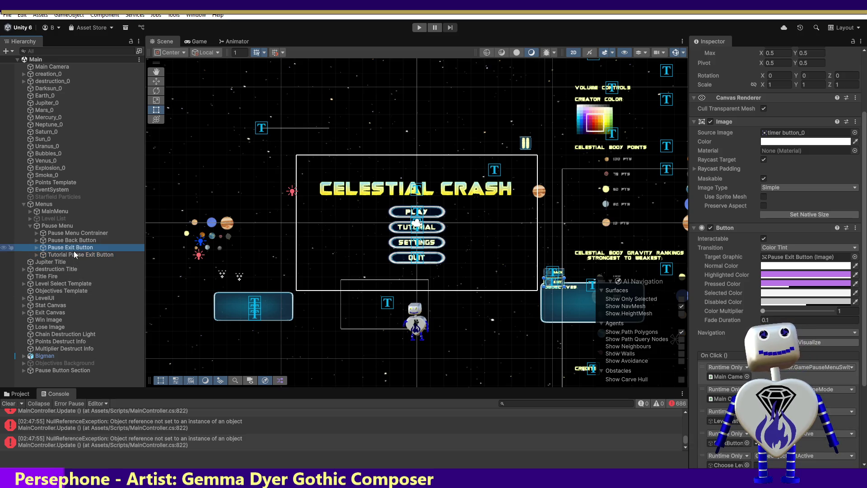
pyautogui.moveTo(864, 226); pyautogui.dragTo(864, 262)
pyautogui.scroll(-3, 777, 271)
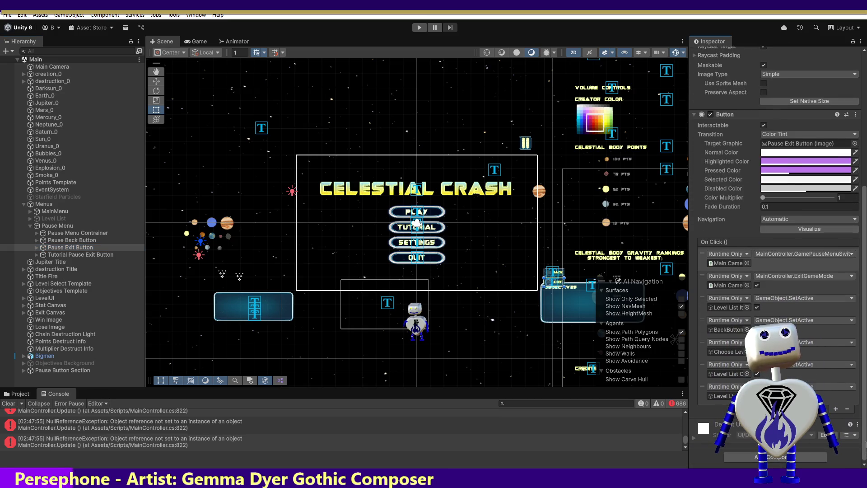
pyautogui.click(67, 247)
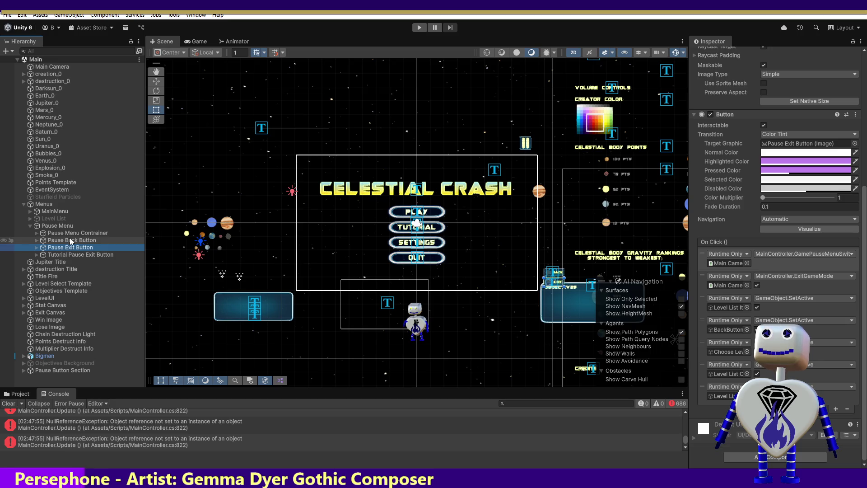
# Duplicate Tutorial Pause Exit Button, creating Tutorial Pause Exit Button (1).
pyautogui.click(69, 247)
pyautogui.click(70, 253)
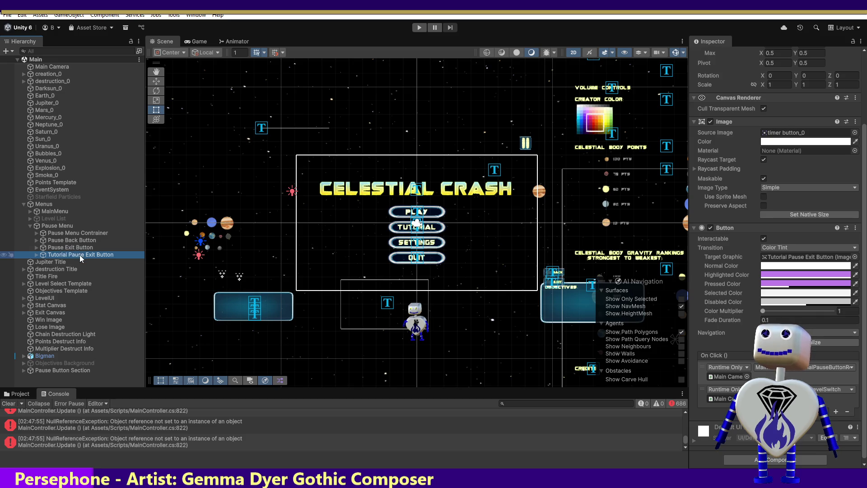
pyautogui.click(79, 253)
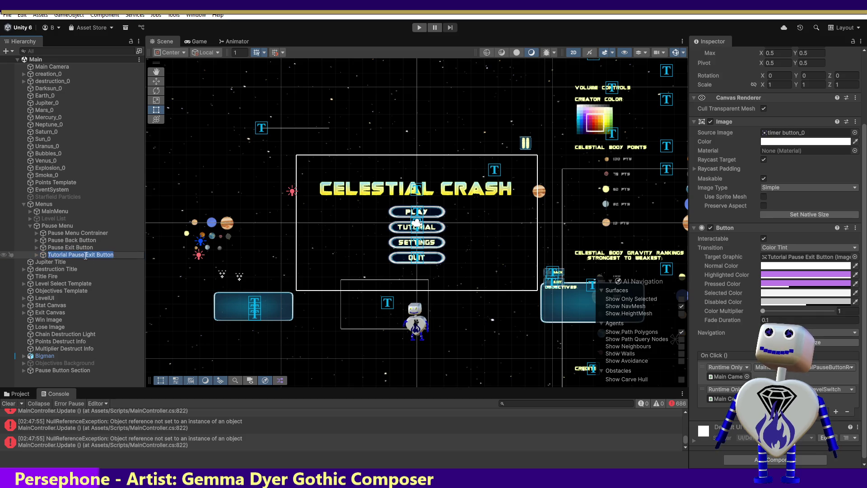
pyautogui.click(40, 254)
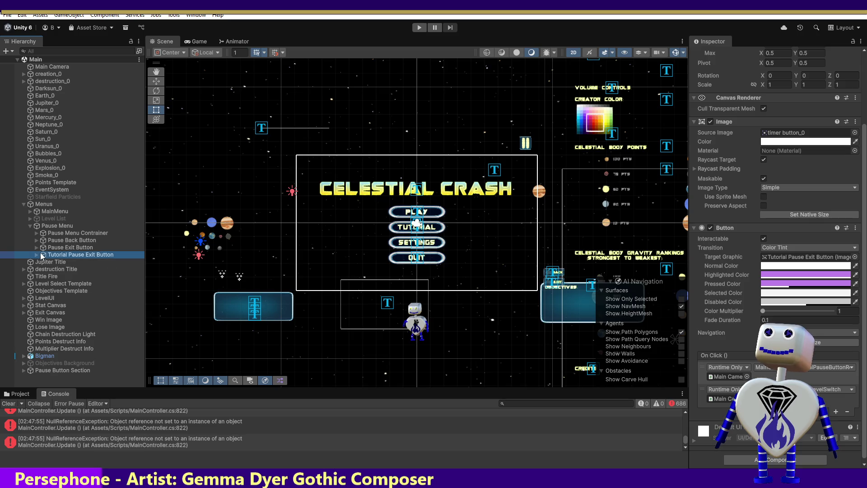
pyautogui.hotkey('ctrl', 'd')
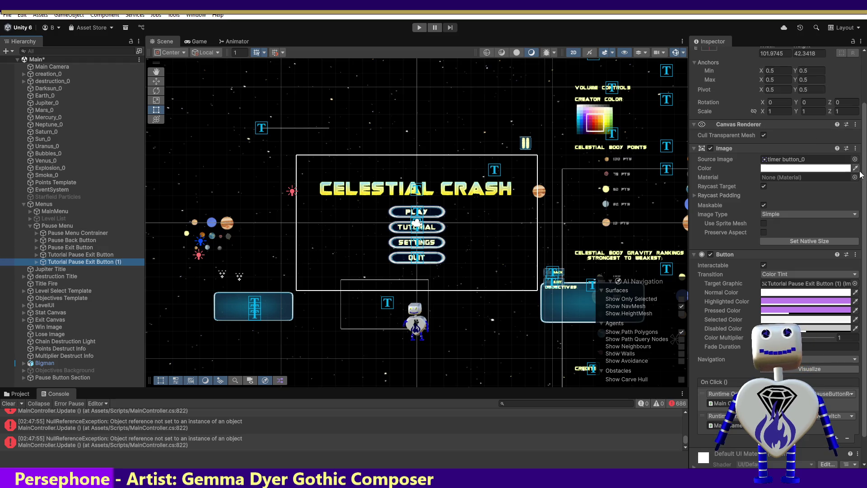
# Rename the duplicated button to Settings Pause Exit Button in the Inspector.
pyautogui.moveTo(864, 113); pyautogui.dragTo(864, 97)
pyautogui.click(801, 54)
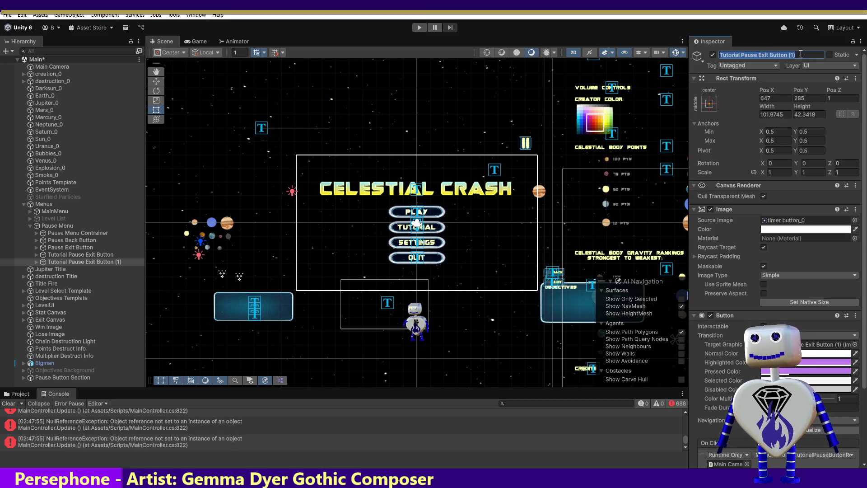
pyautogui.write('Se')
pyautogui.hotkey('ctrl', 'z')
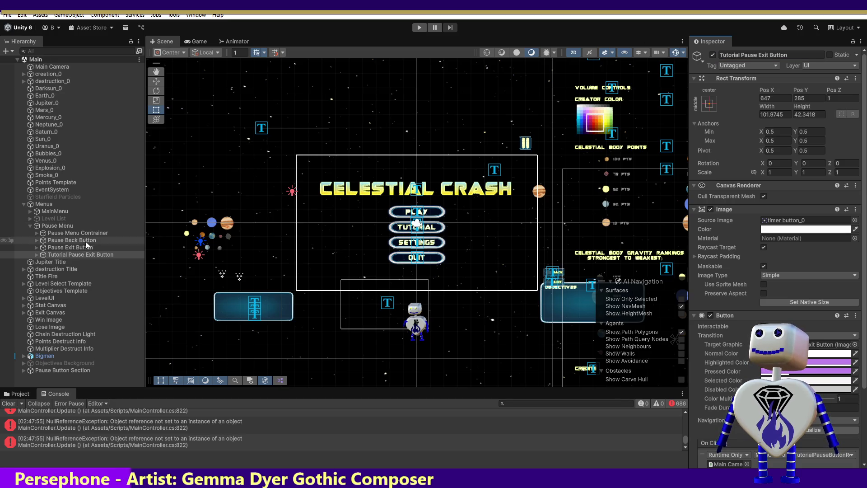
pyautogui.click(80, 256)
pyautogui.hotkey('ctrl', 'd')
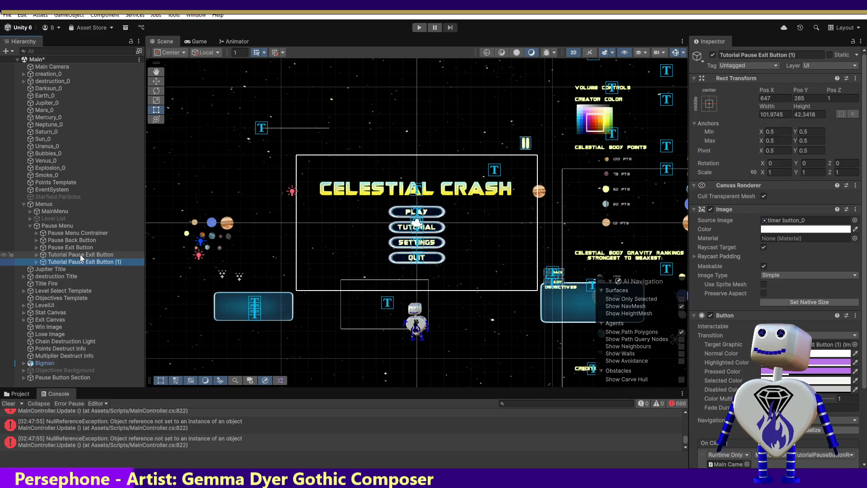
pyautogui.click(801, 56)
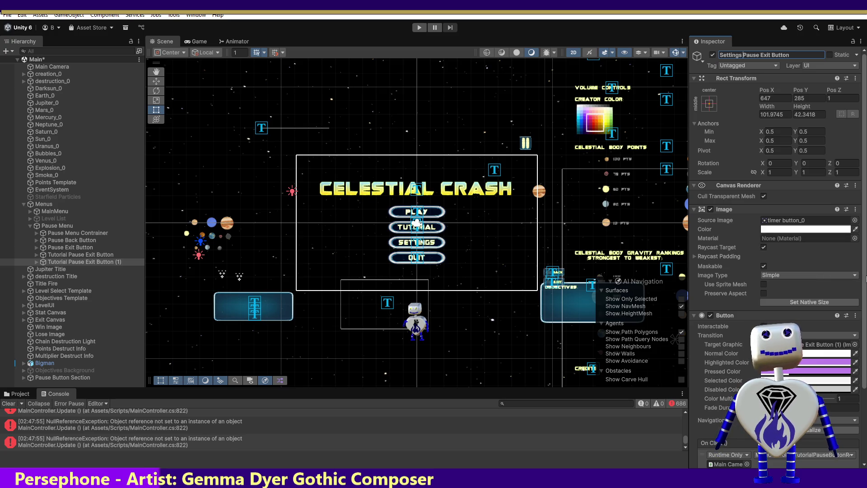
pyautogui.press('Return')
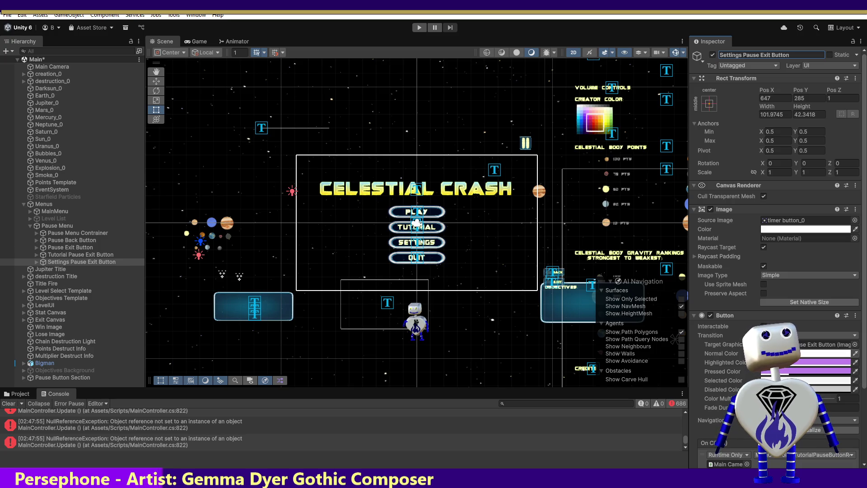
pyautogui.scroll(-5, 863, 294)
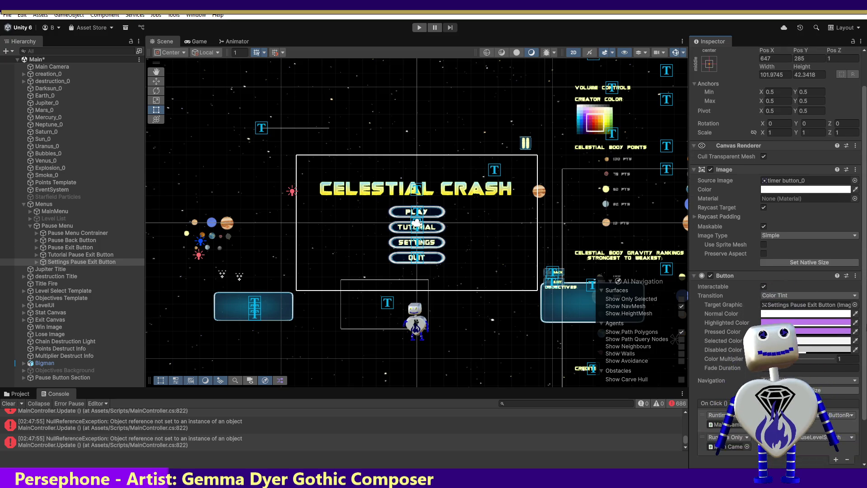
# Delete the TutorialPauseButtonReset entry from Settings Pause Exit Button's On Click list.
pyautogui.scroll(-1, 775, 217)
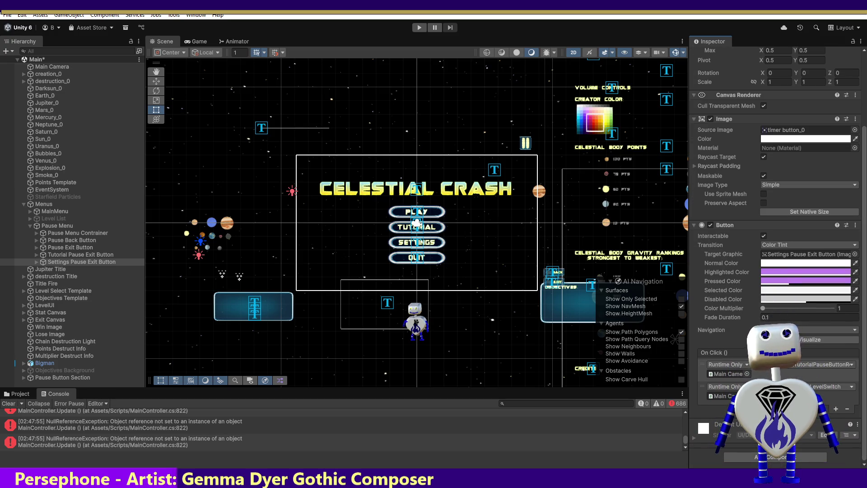
pyautogui.click(849, 407)
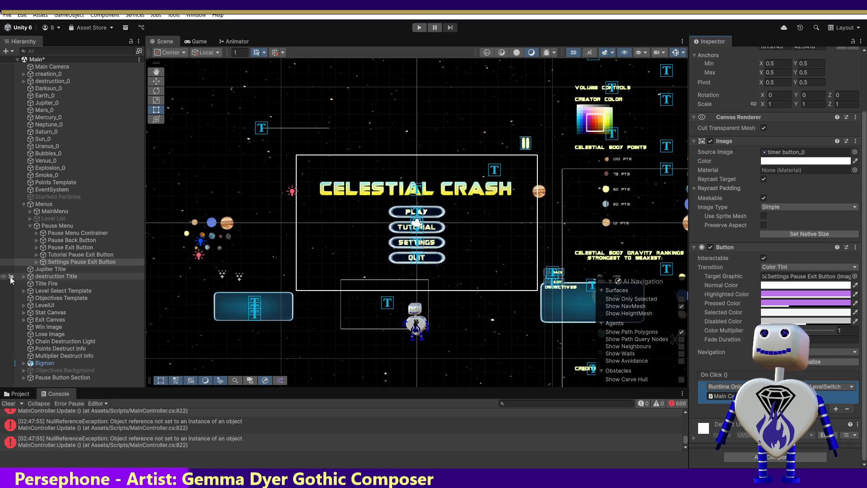
pyautogui.click(59, 248)
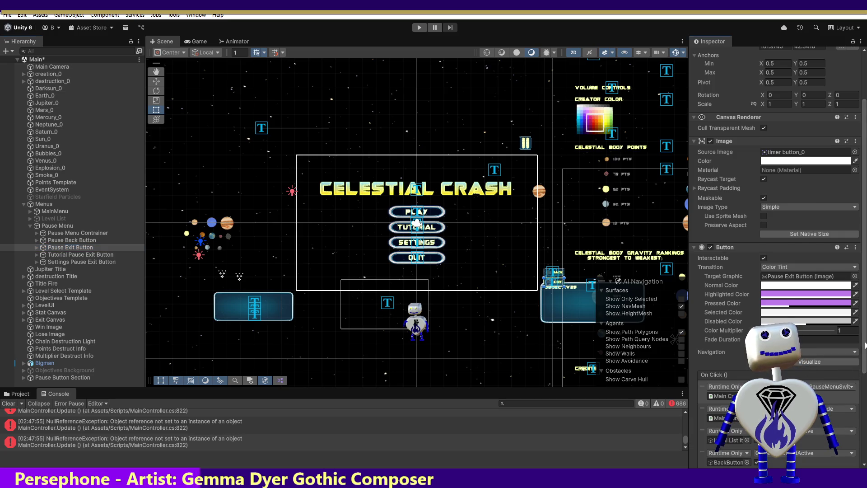
pyautogui.scroll(-6, 777, 253)
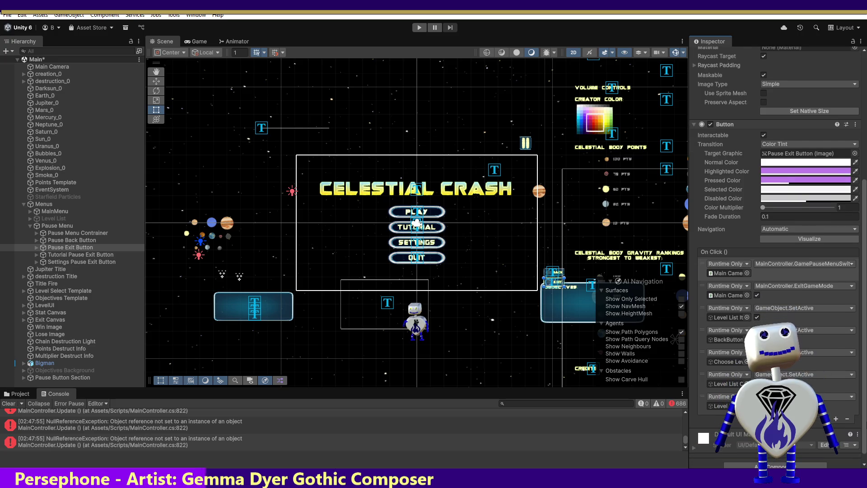
pyautogui.scroll(2, 777, 253)
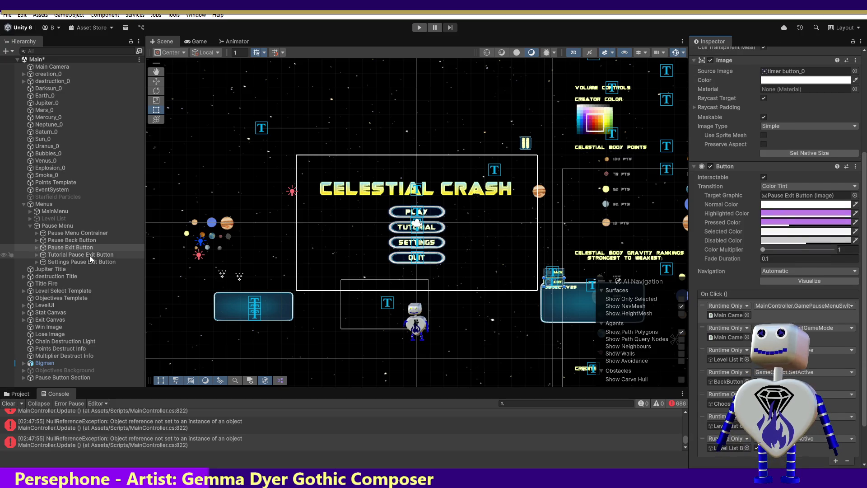
pyautogui.click(59, 255)
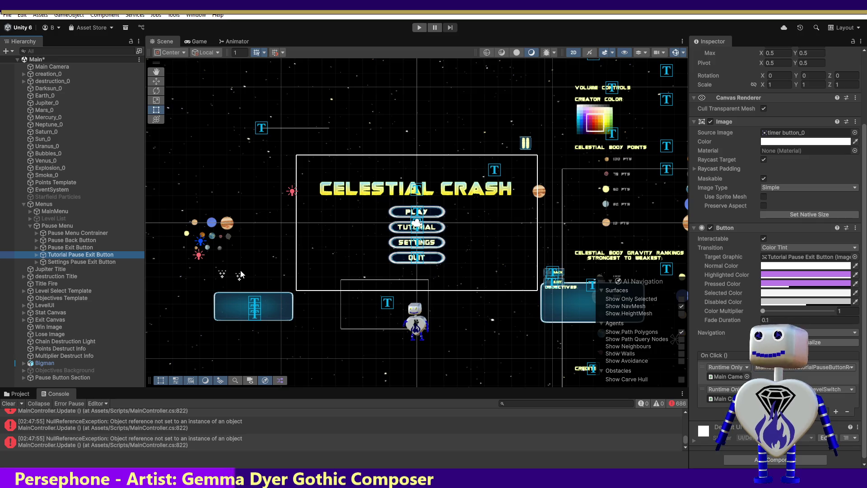
pyautogui.hotkey('alt', 'Tab')
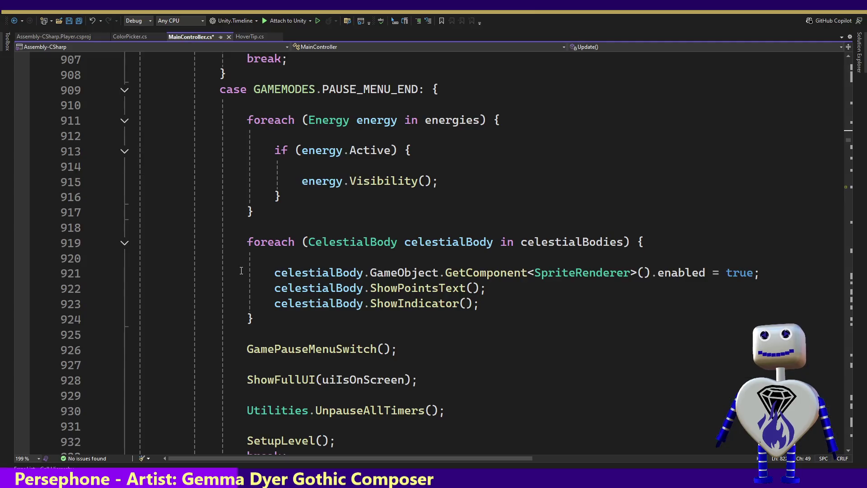
# Jump to PauseLevelBackSwitch from the member list and briefly check the Unity editor.
pyautogui.click(626, 46)
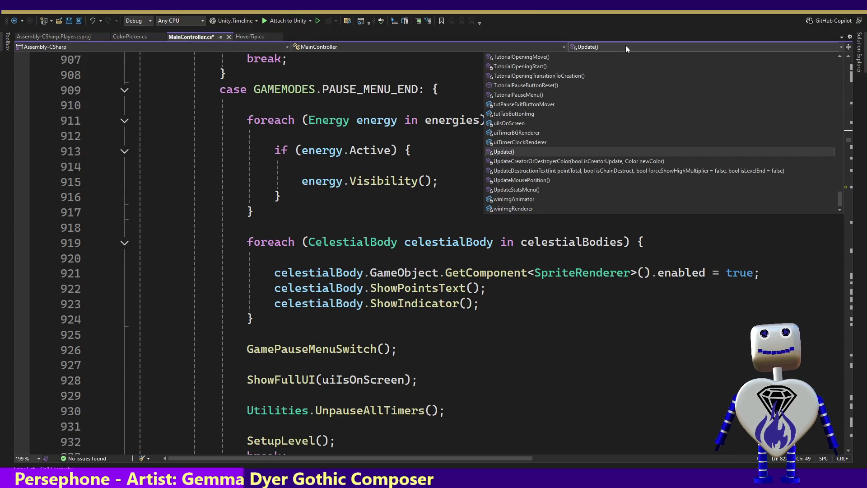
pyautogui.moveTo(839, 195); pyautogui.dragTo(848, 129)
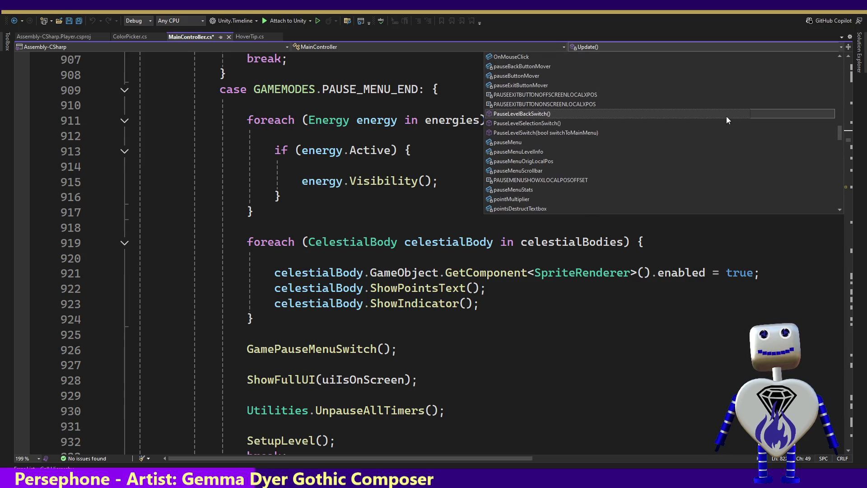
pyautogui.click(625, 113)
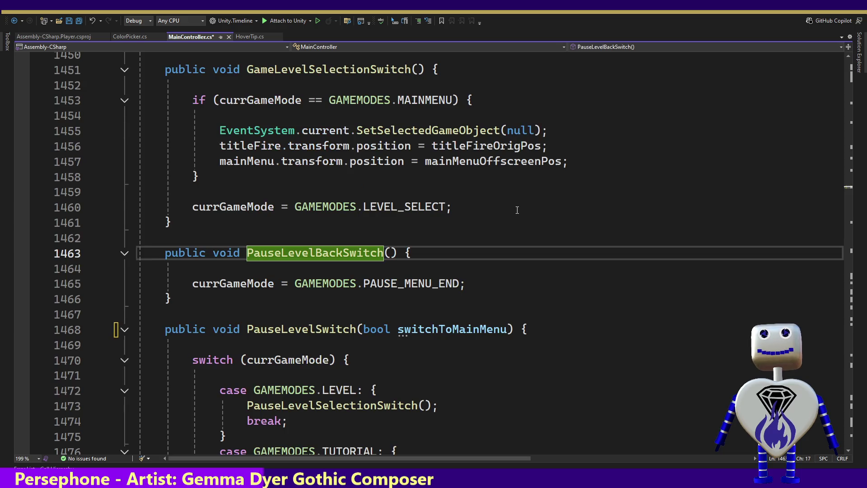
pyautogui.hotkey('alt', 'Tab')
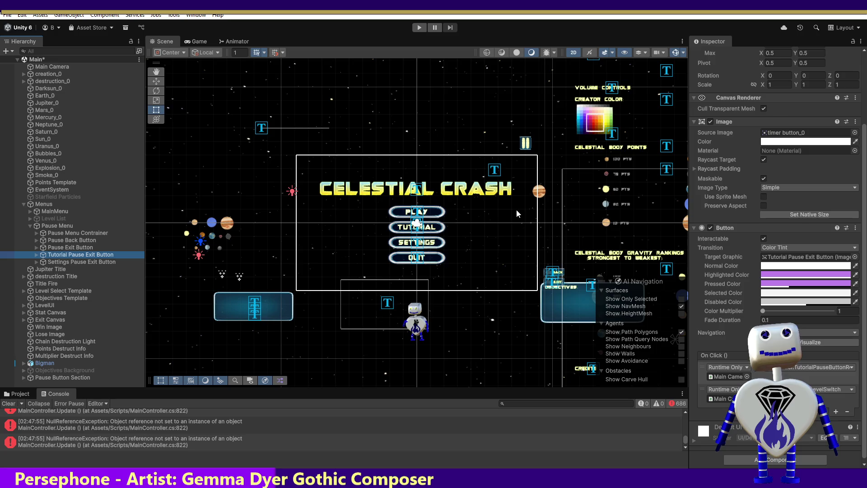
pyautogui.hotkey('alt', 'Tab')
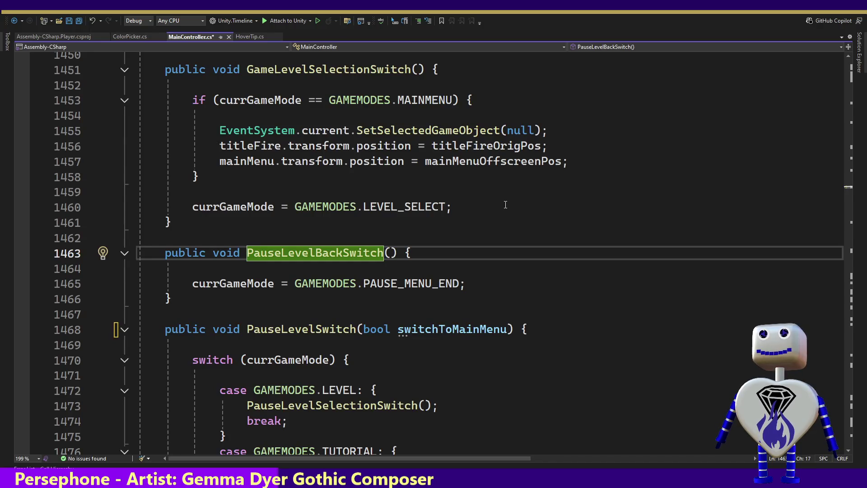
# Step through PauseLevelSwitch's cases to the PAUSE_MENU GamePauseMenuSwitch() call.
pyautogui.click(341, 327)
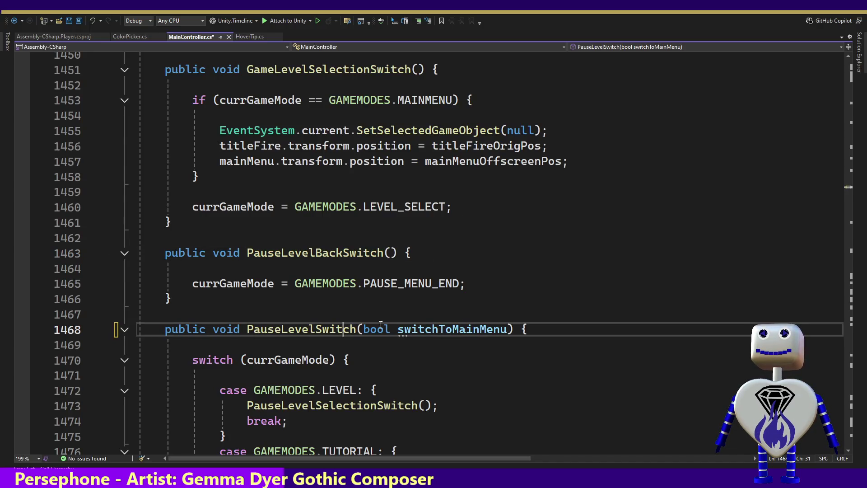
pyautogui.press('Down')
pyautogui.press('Down')
pyautogui.press('Down')
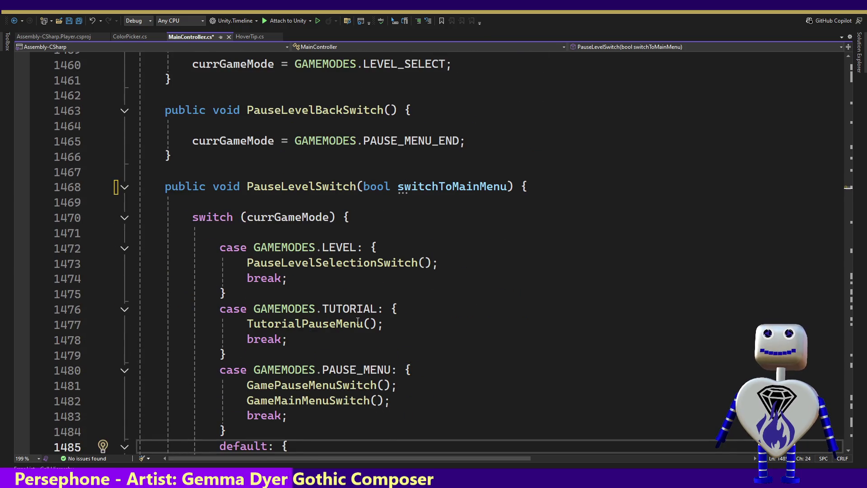
pyautogui.hotkey('shift', 'Right')
pyautogui.hotkey('shift', 'Right')
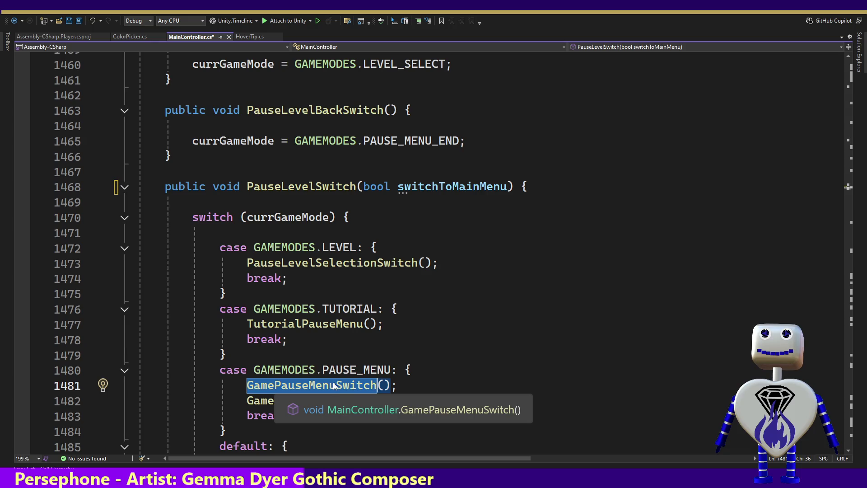
pyautogui.press('Down')
pyautogui.press('Down')
pyautogui.press('Down')
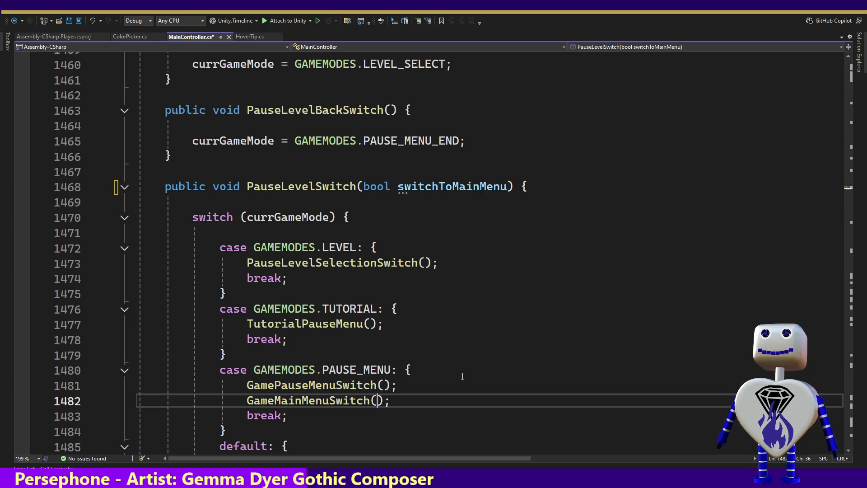
pyautogui.press('Up')
pyautogui.press('Up')
pyautogui.press('Up')
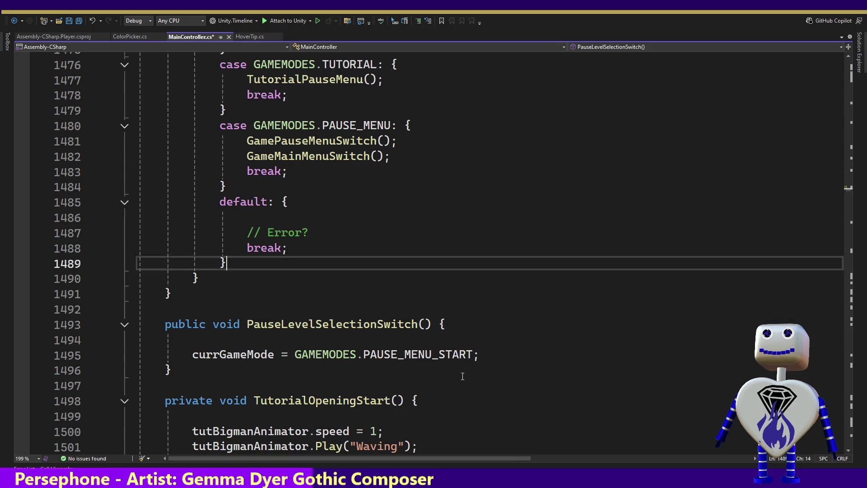
# Inspect GamePauseMenuSwitch's definition and its pauseMenuOrigLocalPos position line.
pyautogui.keyDown('ctrl'); pyautogui.click(316, 141); pyautogui.keyUp('ctrl')
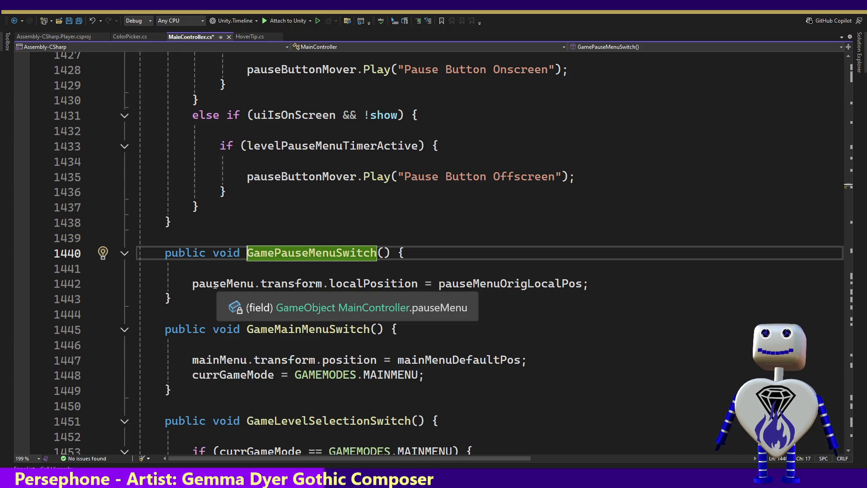
pyautogui.click(214, 284)
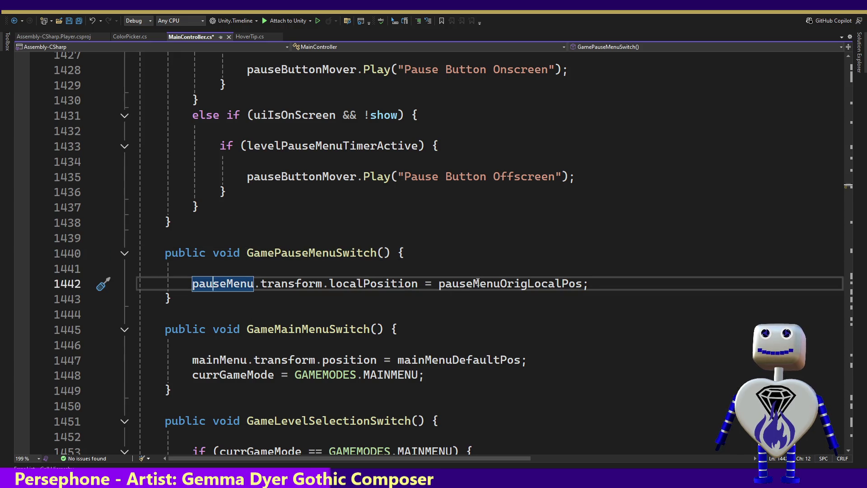
pyautogui.click(479, 283)
pyautogui.doubleClick(480, 284)
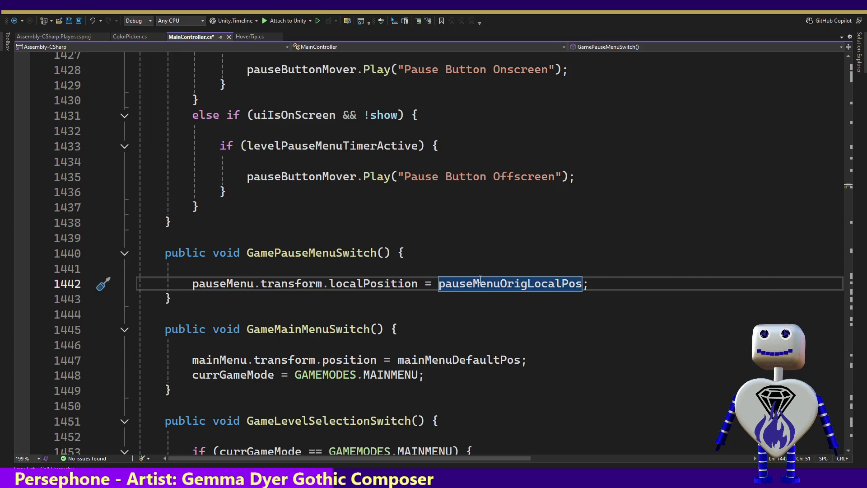
# Complete the parameter name switchToMainMenu, then review mainMenuOffscreenPos and GameMainMenuSwitch.
pyautogui.hotkey('ctrl', 'z')
pyautogui.write('enu) {')
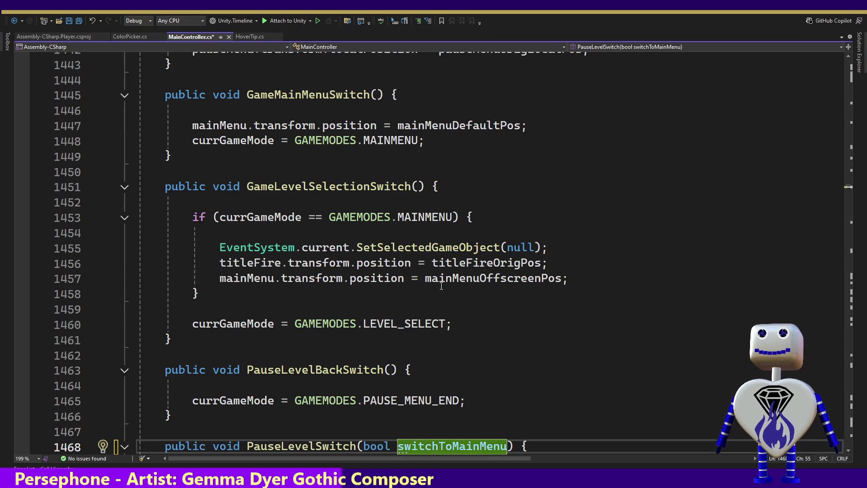
pyautogui.click(441, 284)
pyautogui.doubleClick(441, 283)
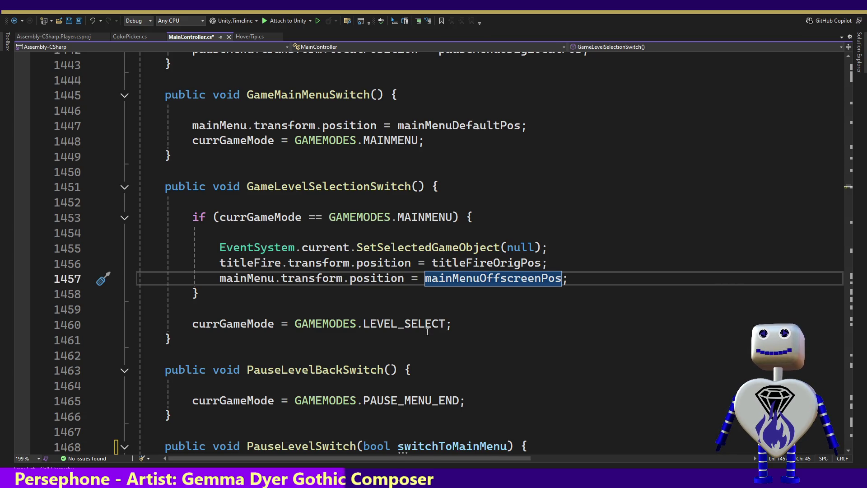
pyautogui.click(421, 448)
pyautogui.press('Down')
pyautogui.press('Down')
pyautogui.press('Down')
pyautogui.press('Down')
pyautogui.press('Up')
pyautogui.press('Up')
pyautogui.press('Up')
pyautogui.press('Up')
pyautogui.press('Up')
pyautogui.press('Up')
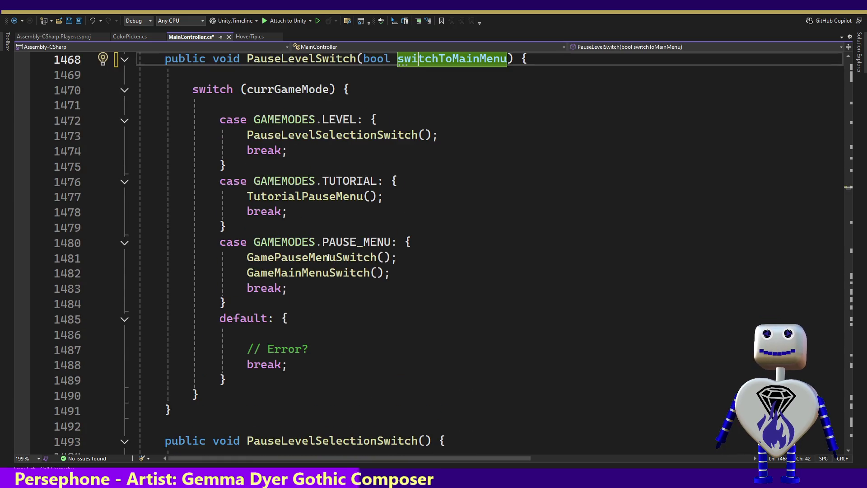
pyautogui.keyDown('ctrl'); pyautogui.click(329, 273); pyautogui.keyUp('ctrl')
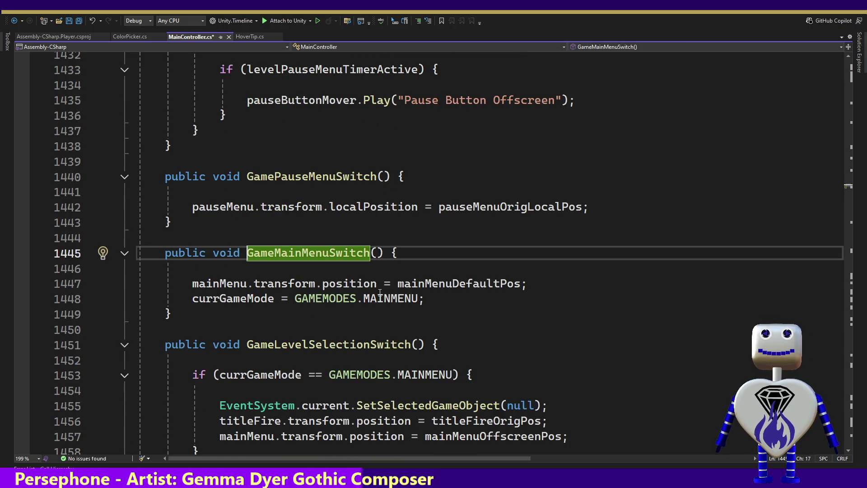
# Delete the bool switchToMainMenu parameter so PauseLevelSwitch takes none, then return to Unity.
pyautogui.hotkey('ctrl', '-')
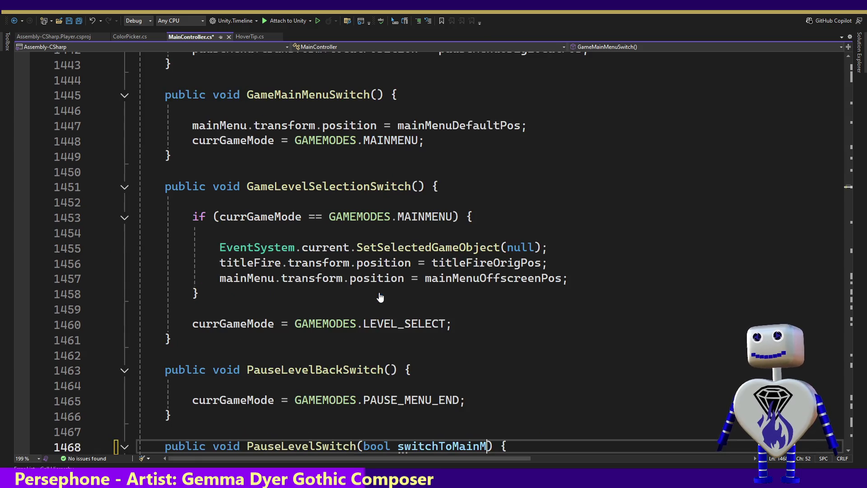
pyautogui.press('BackSpace')
pyautogui.press('BackSpace')
pyautogui.press('BackSpace')
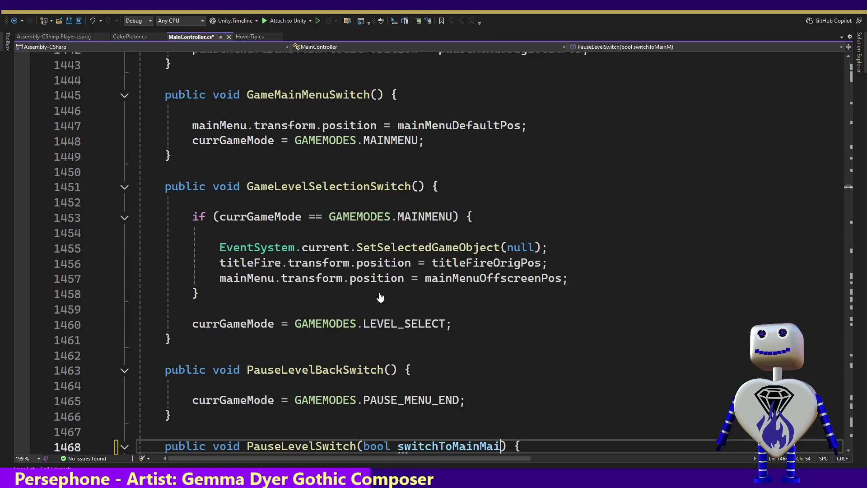
pyautogui.write('witch')
pyautogui.hotkey('ctrl', 'BackSpace')
pyautogui.hotkey('ctrl', 'BackSpace')
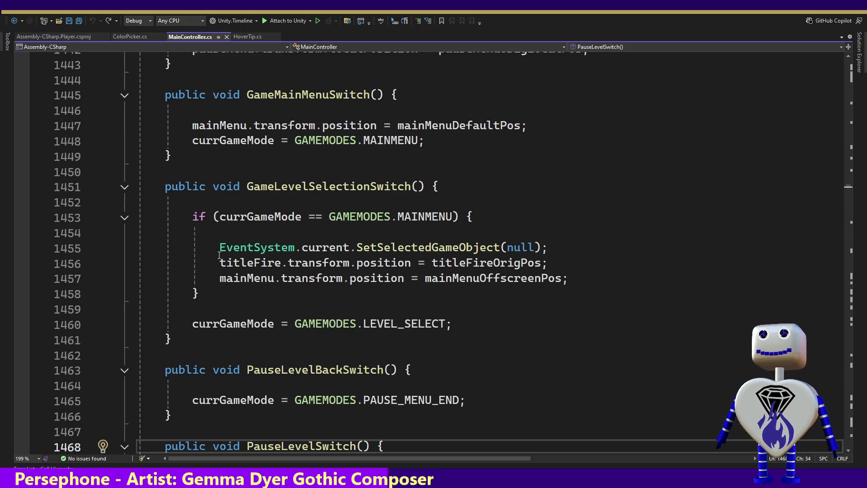
pyautogui.hotkey('alt', 'Tab')
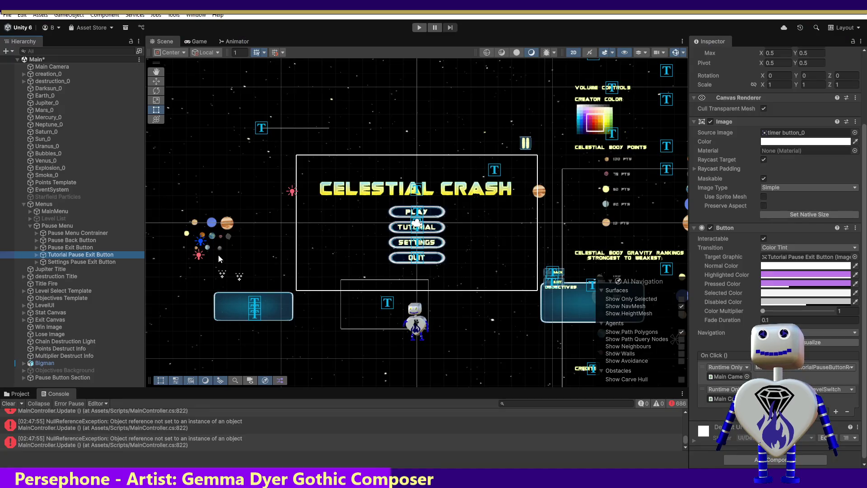
# Check the first On Click event and view Settings Pause Exit Button's components in the Inspector.
pyautogui.click(817, 379)
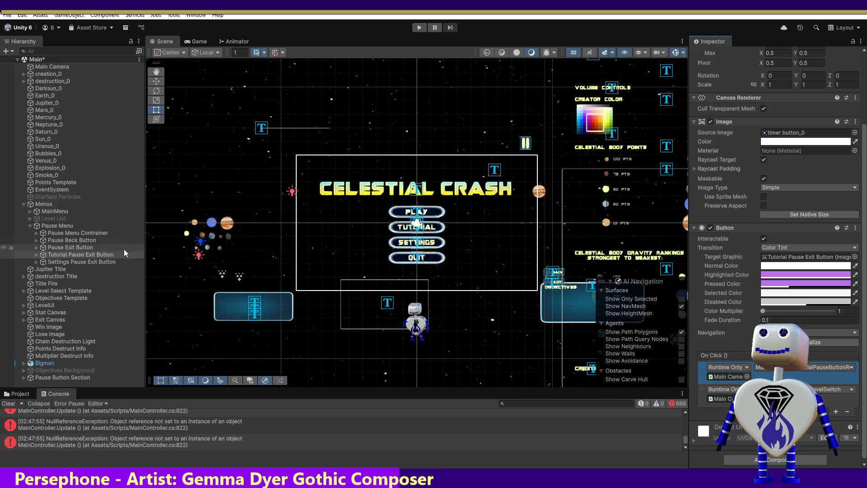
pyautogui.click(104, 262)
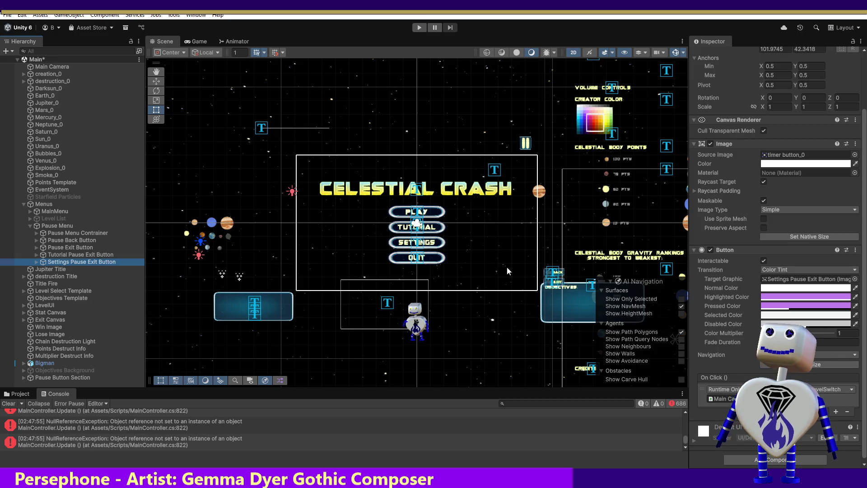
pyautogui.hotkey('alt', 'Tab')
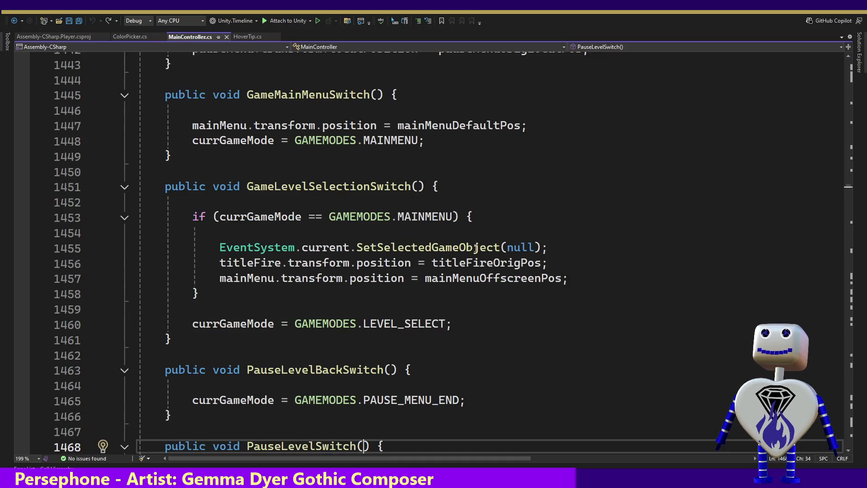
# Search the code for '"Tutorial' to reach the tutPauseExitButtonMover Find() line 319.
pyautogui.click(473, 249)
pyautogui.hotkey('ctrl', 'f')
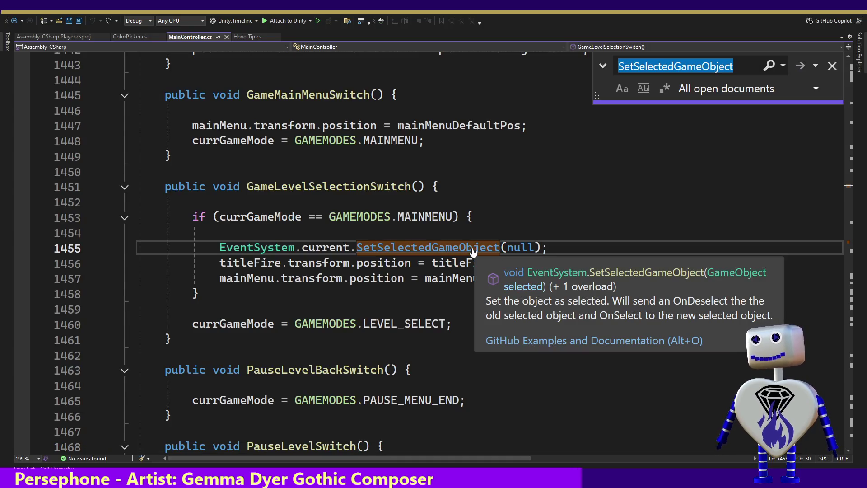
pyautogui.write('Tut')
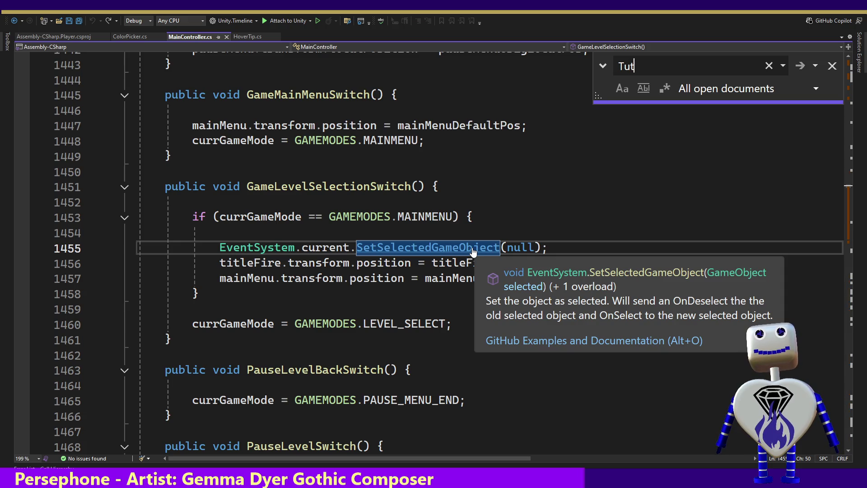
pyautogui.write('oria')
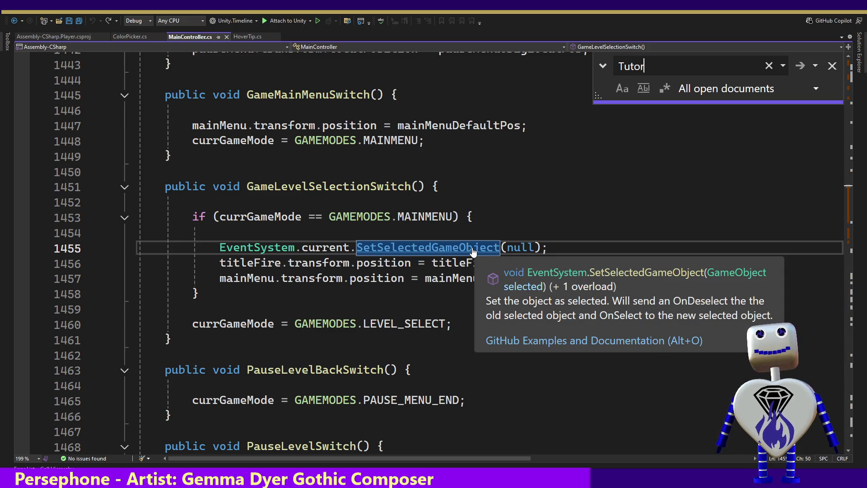
pyautogui.press('BackSpace')
pyautogui.press('BackSpace')
pyautogui.press('Return')
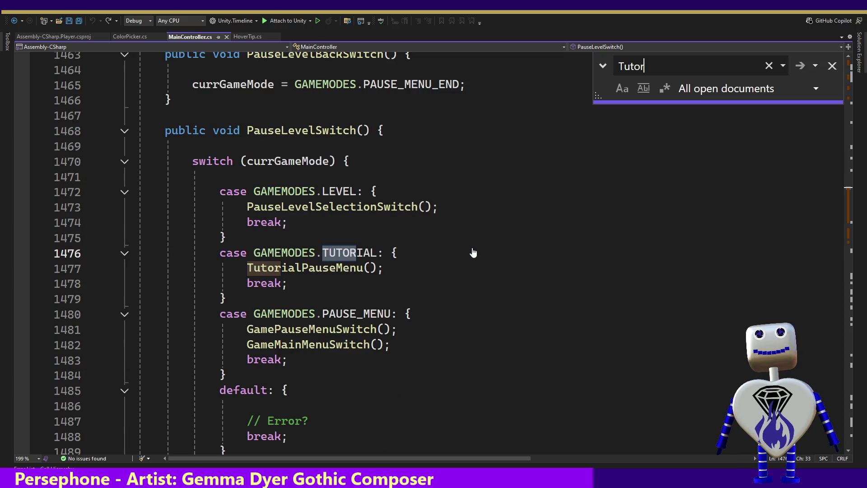
pyautogui.press('Return')
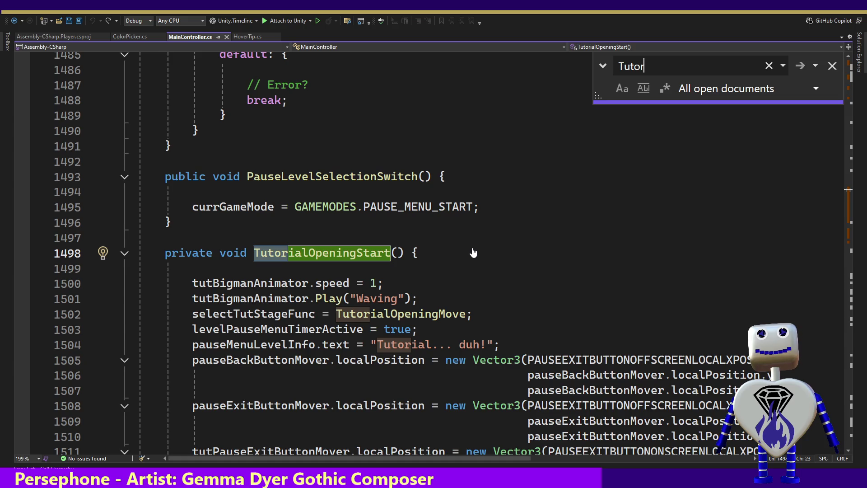
pyautogui.write('ial')
pyautogui.press('Return')
pyautogui.press('Return')
pyautogui.press('Return')
pyautogui.press('Return')
pyautogui.press('Return')
pyautogui.press('Return')
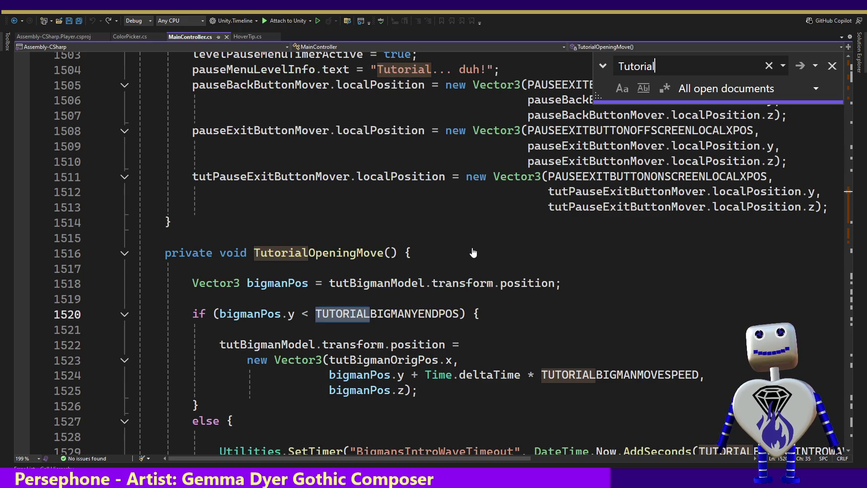
pyautogui.press('Left')
pyautogui.press('Left')
pyautogui.press('Left')
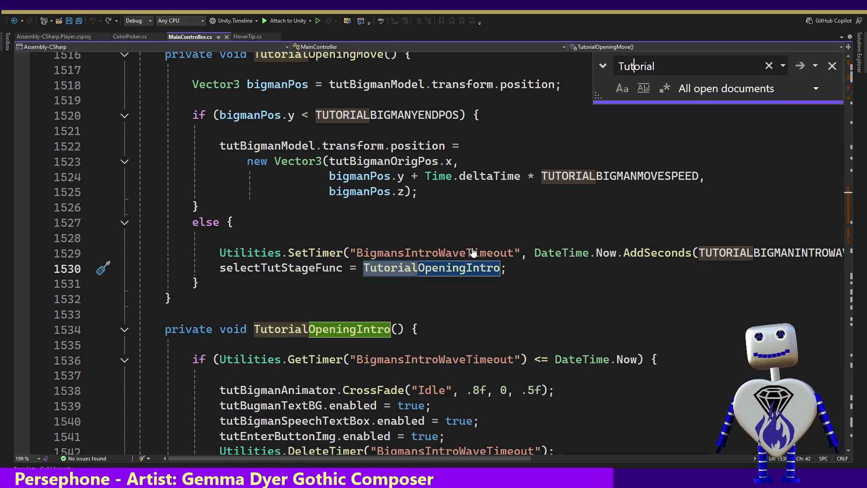
pyautogui.write('"')
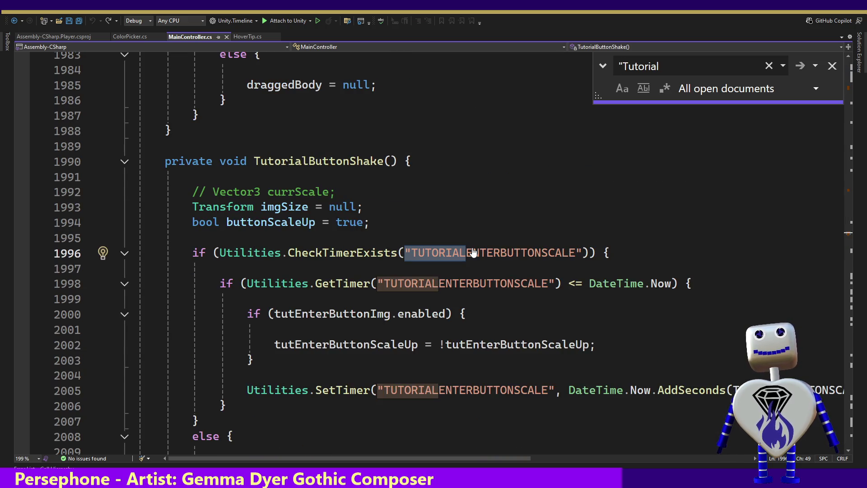
pyautogui.press('Return')
pyautogui.press('Return')
pyautogui.press('Return')
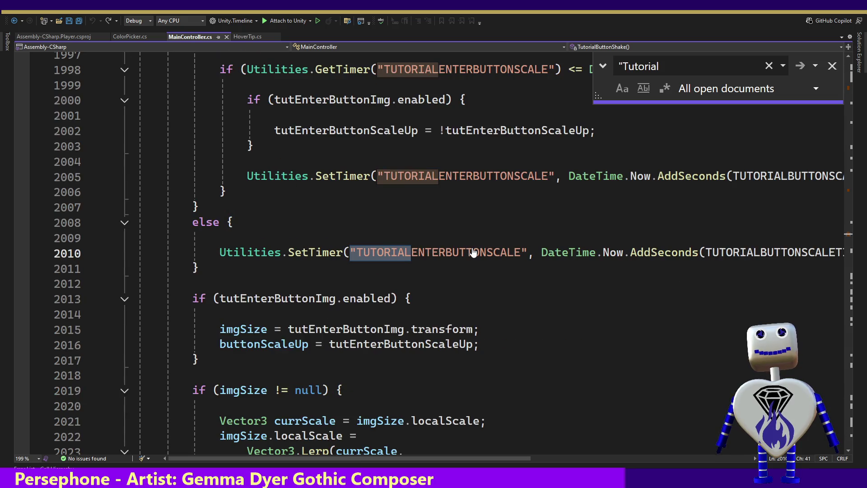
pyautogui.press('Return')
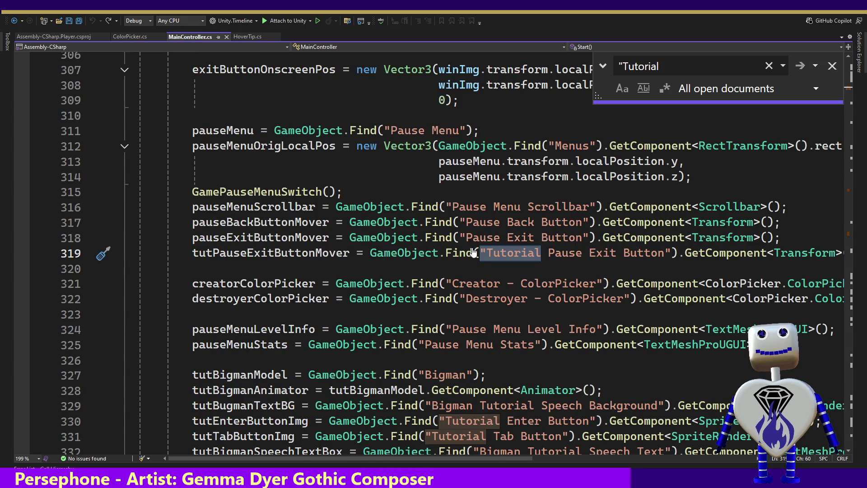
# Find tutPauseExitButtonMover's use on line 1511 and check its on-screen position constants.
pyautogui.doubleClick(262, 254)
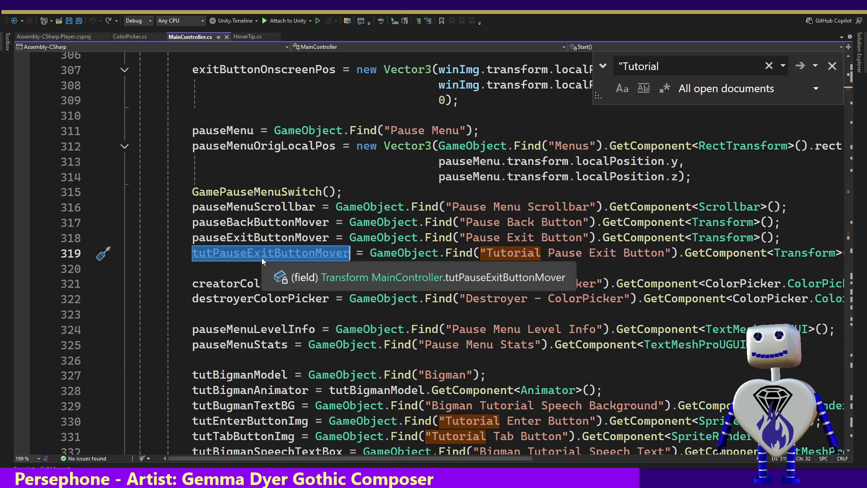
pyautogui.hotkey('ctrl', 'f')
pyautogui.press('Return')
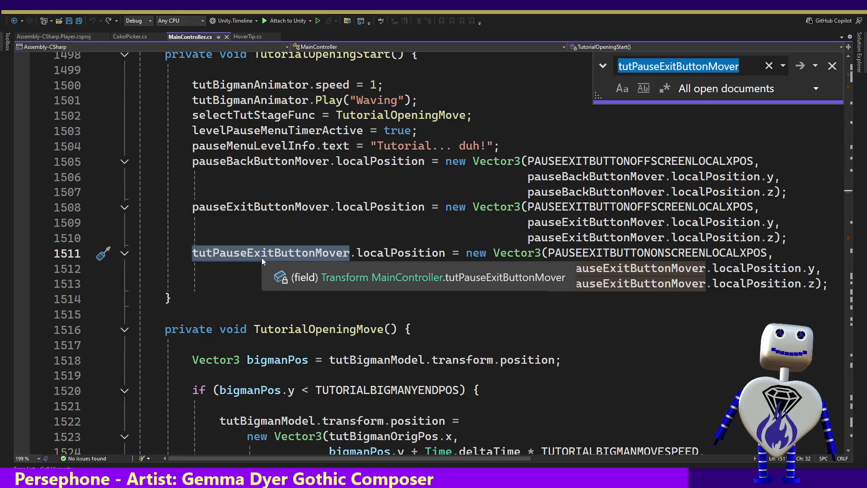
pyautogui.moveTo(634, 257)
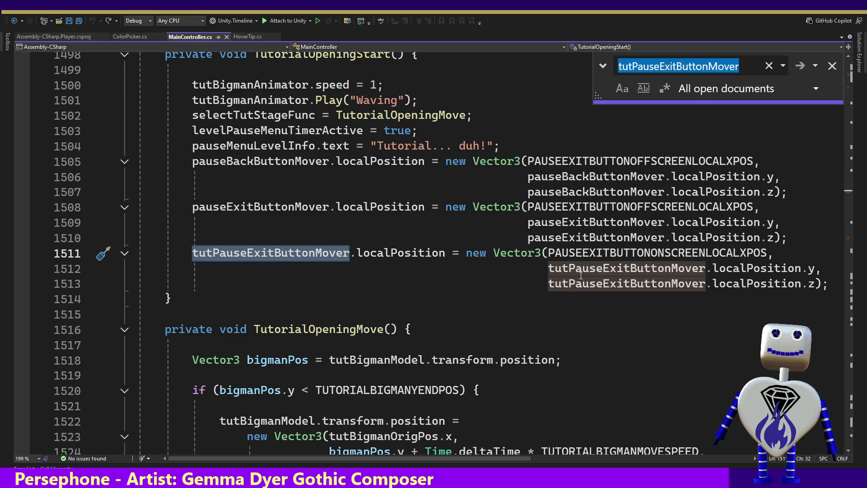
pyautogui.moveTo(606, 250)
pyautogui.moveTo(659, 226)
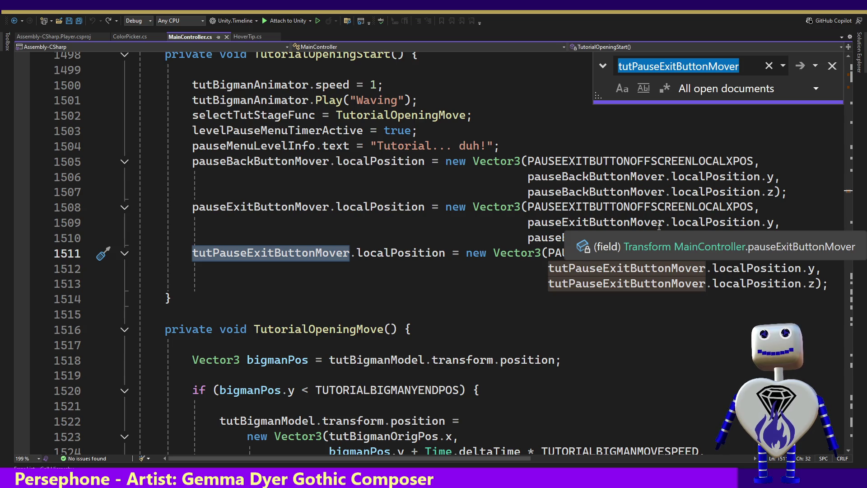
pyautogui.press('Escape')
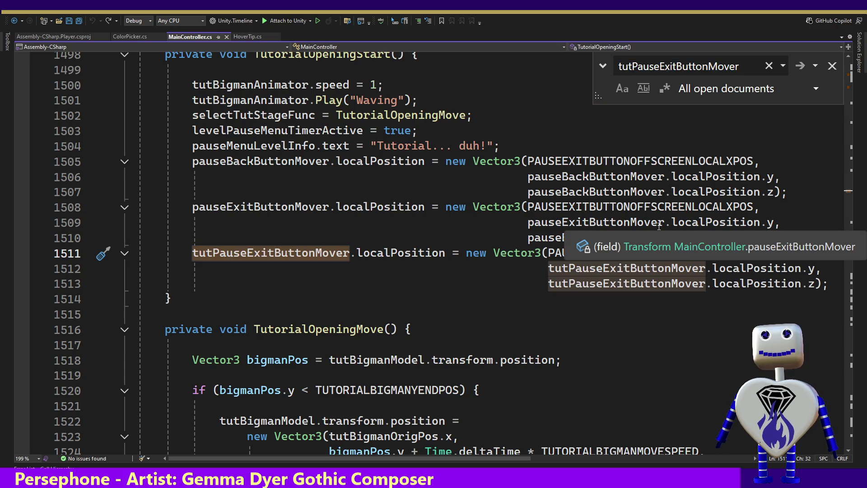
pyautogui.hotkey('alt', 'Tab')
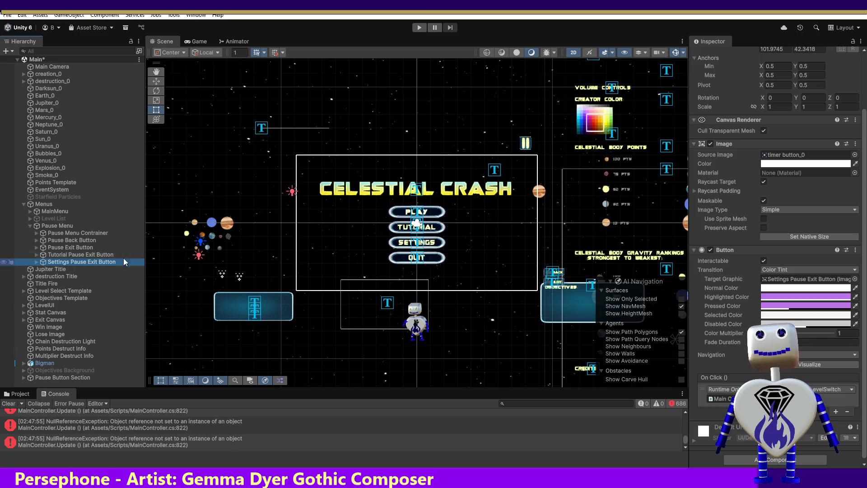
# Expand MainMenu in the Hierarchy and view the Settings Button's properties.
pyautogui.click(30, 212)
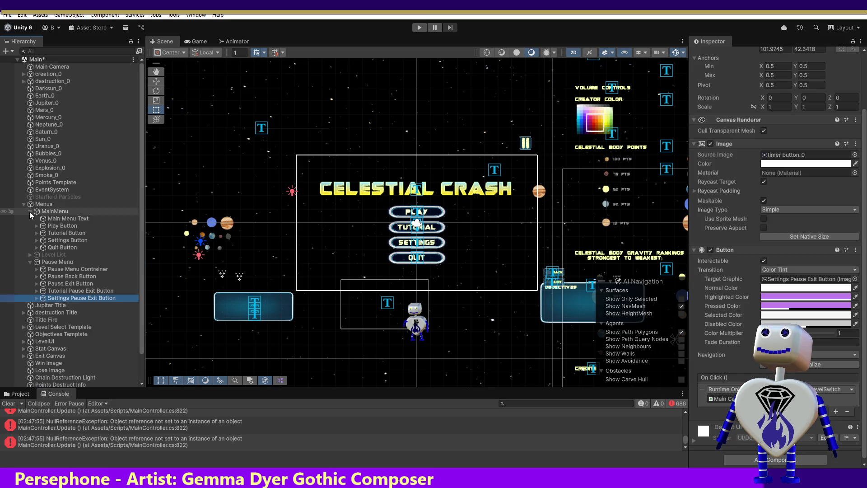
pyautogui.click(68, 240)
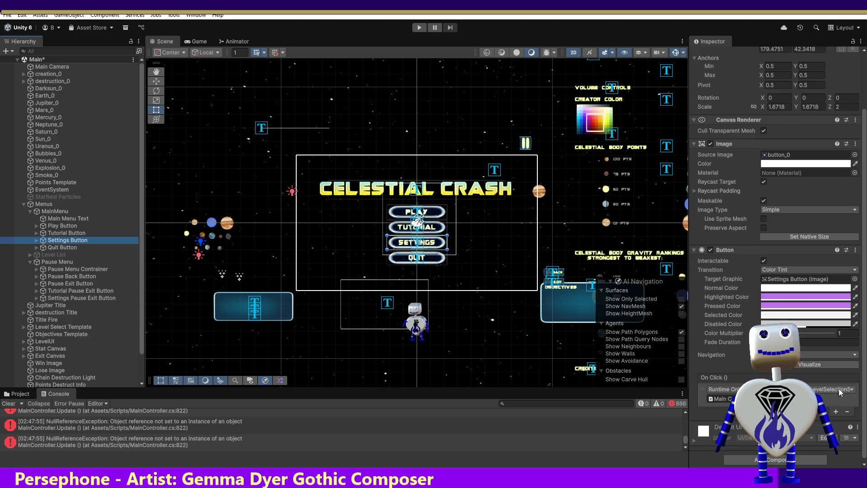
pyautogui.hotkey('alt', 'Tab')
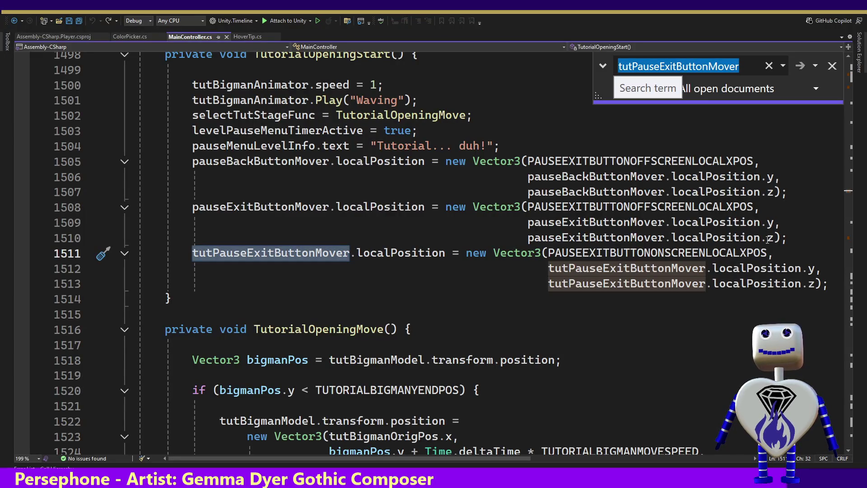
# Close the search and jump to PauseLevelSelectionSwitch via the member list.
pyautogui.click(833, 65)
pyautogui.click(839, 47)
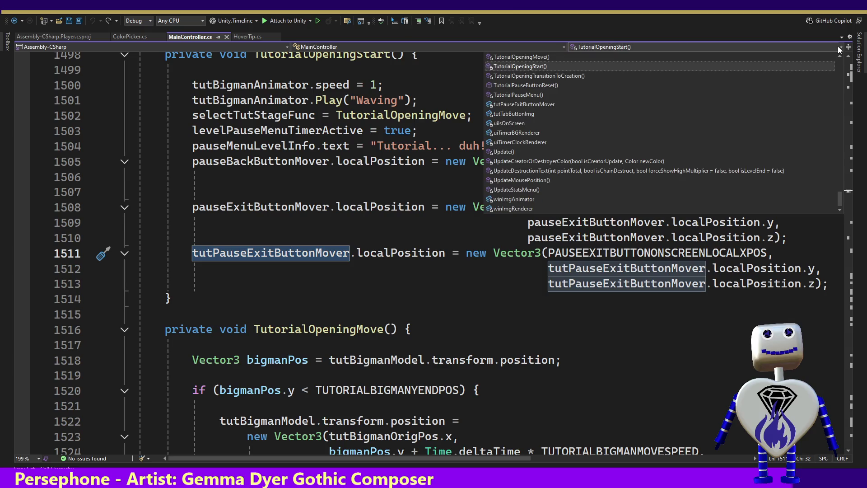
pyautogui.moveTo(841, 196); pyautogui.dragTo(839, 140)
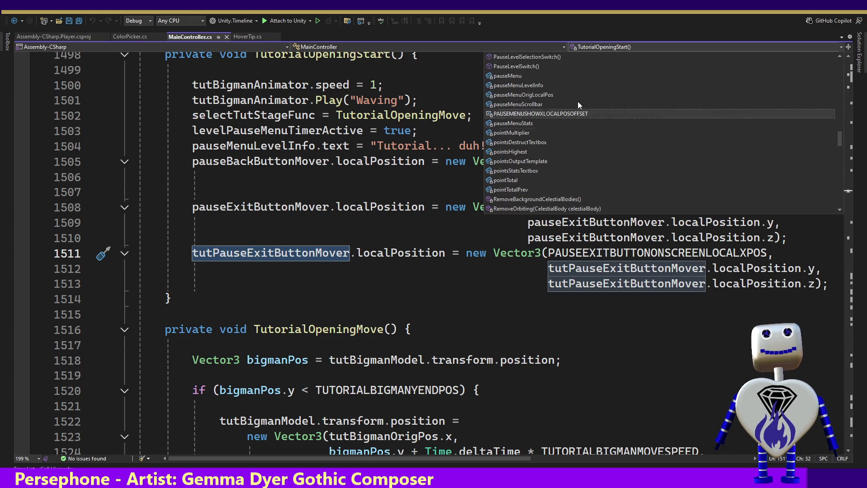
pyautogui.click(490, 58)
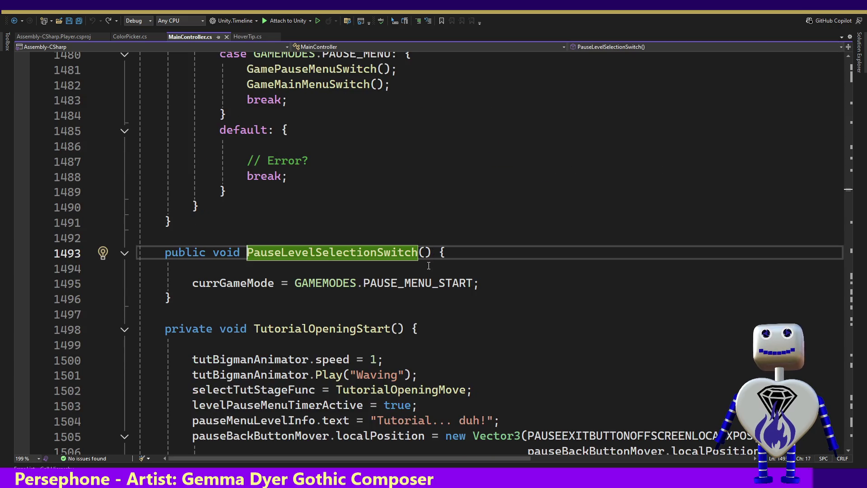
# List all three references to PAUSE_MENU_START, then go back to Unity.
pyautogui.doubleClick(418, 284)
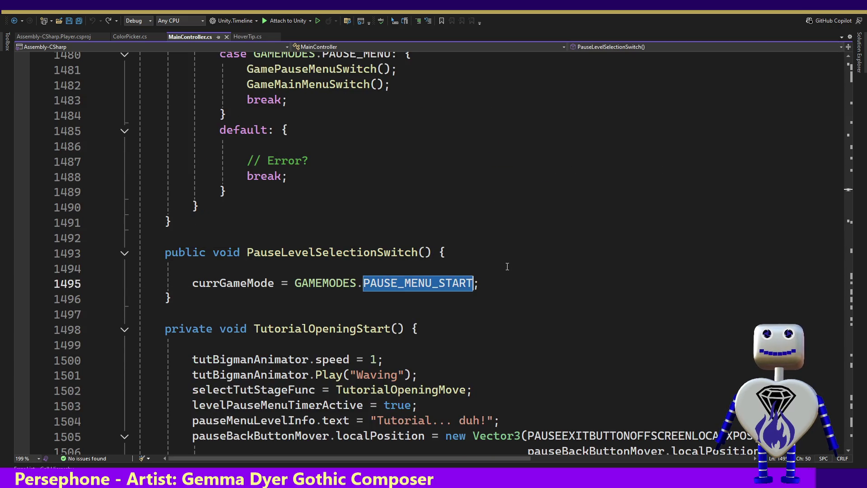
pyautogui.hotkey('shift', 'F12')
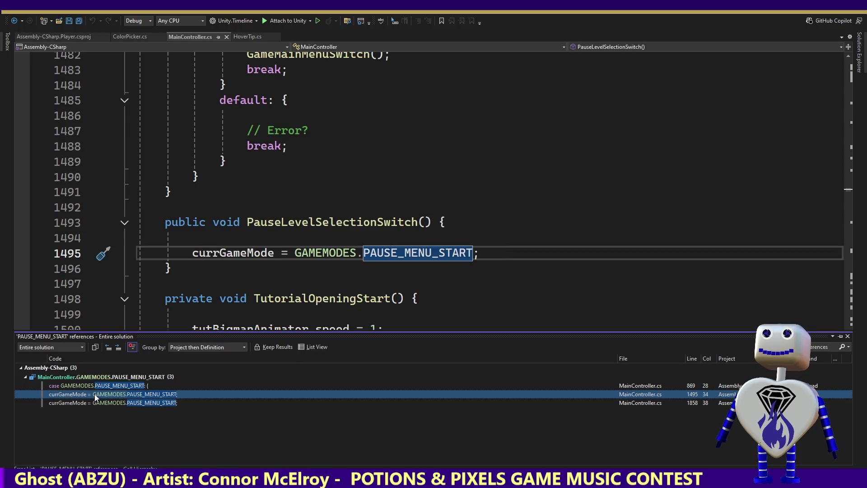
pyautogui.doubleClick(332, 222)
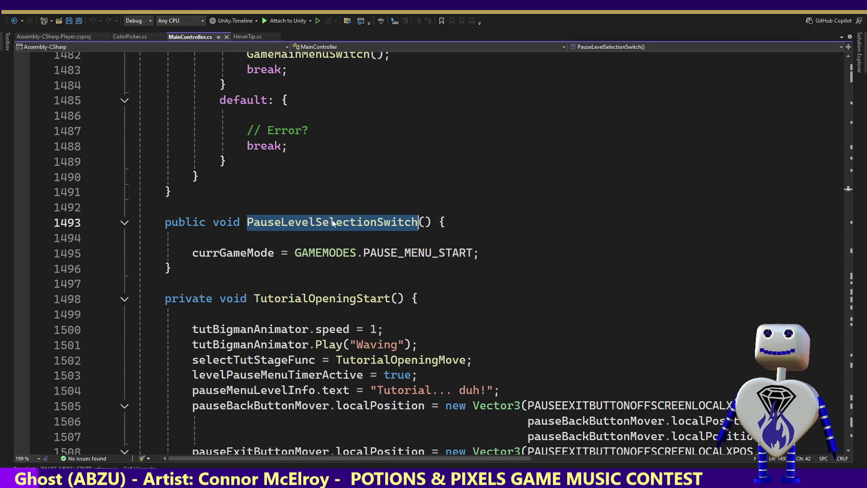
pyautogui.hotkey('alt', 'Tab')
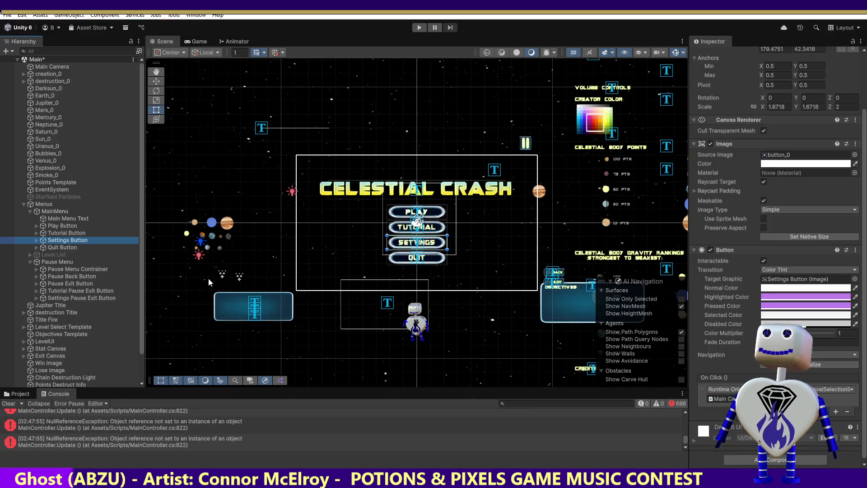
pyautogui.click(60, 227)
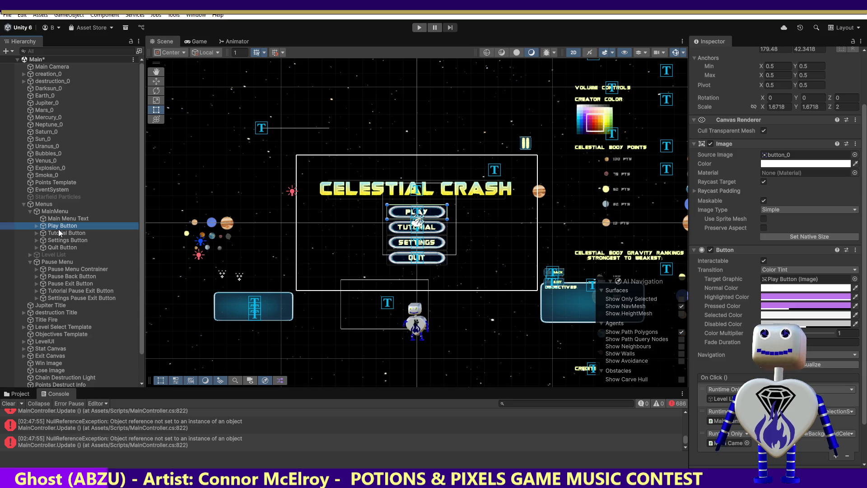
pyautogui.click(62, 234)
pyautogui.click(64, 240)
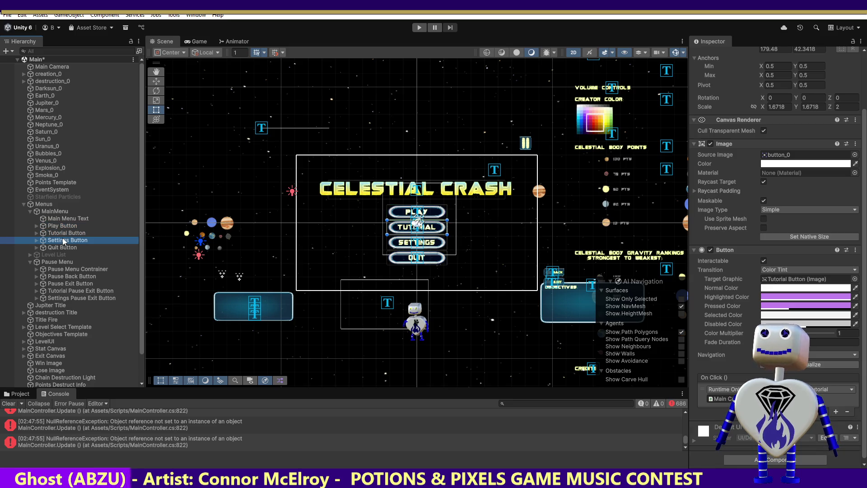
pyautogui.click(63, 269)
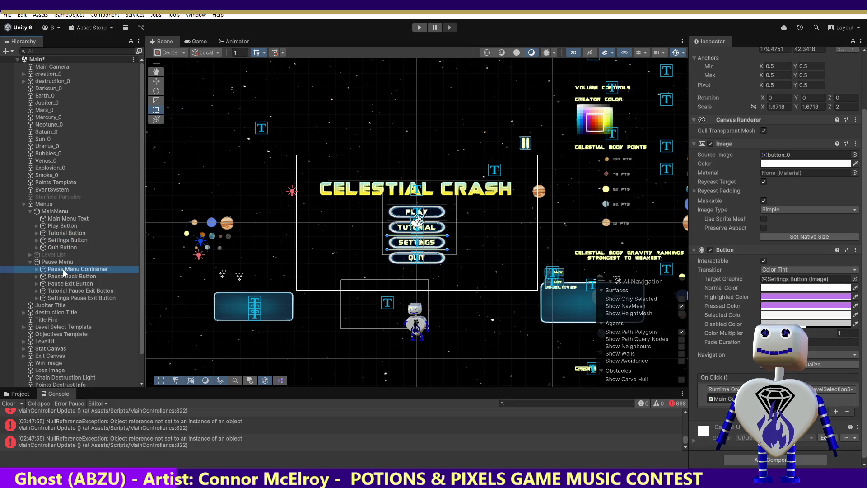
pyautogui.click(62, 277)
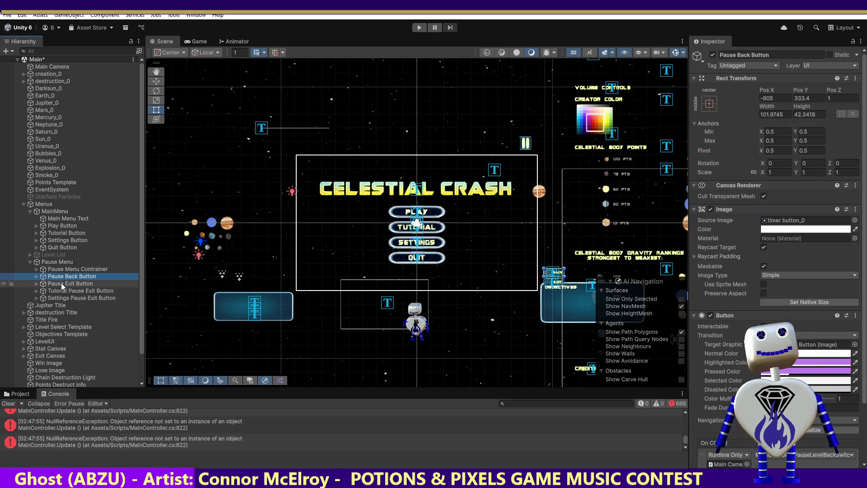
pyautogui.scroll(-3, 849, 334)
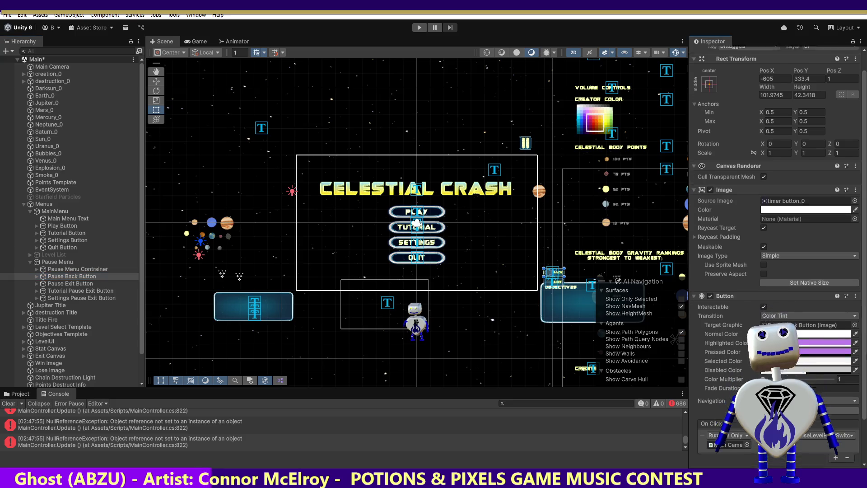
pyautogui.click(67, 239)
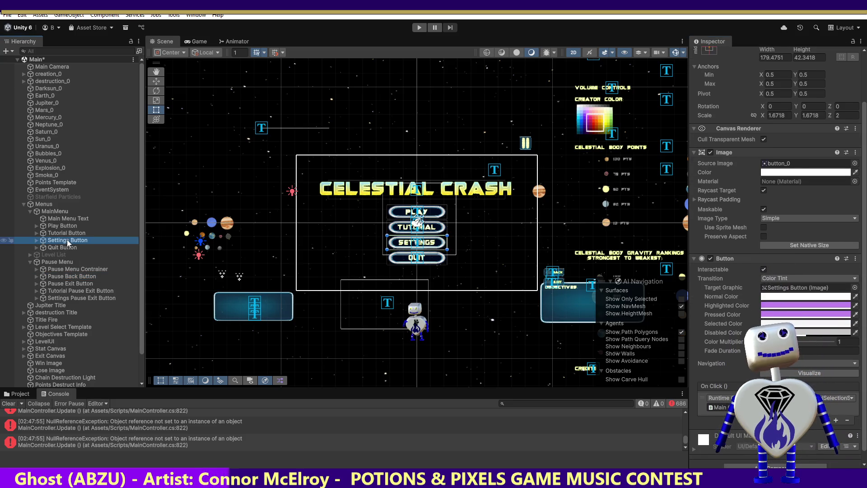
pyautogui.click(69, 277)
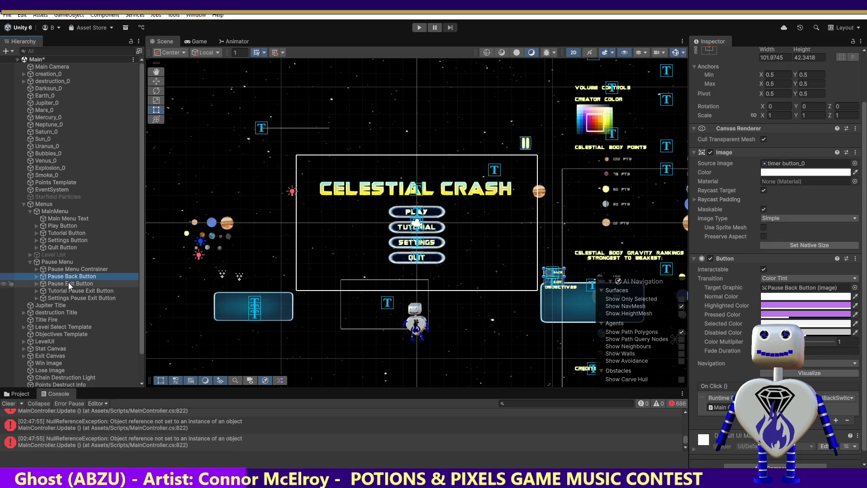
pyautogui.click(69, 284)
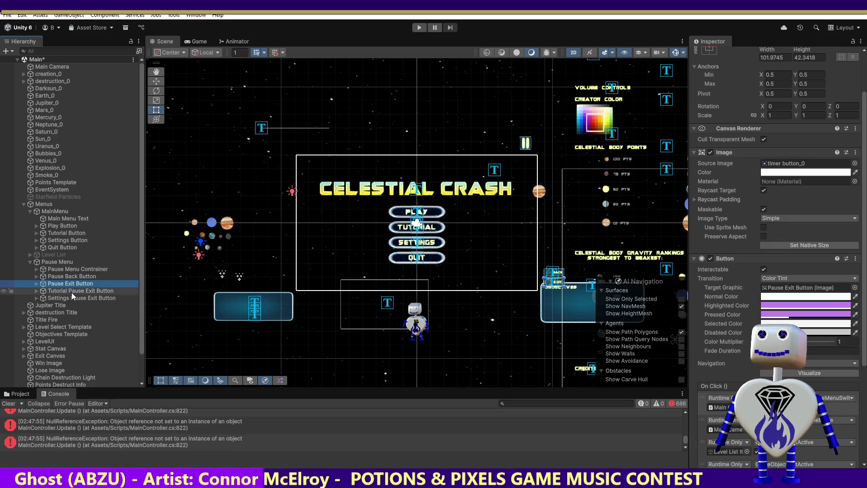
pyautogui.click(72, 291)
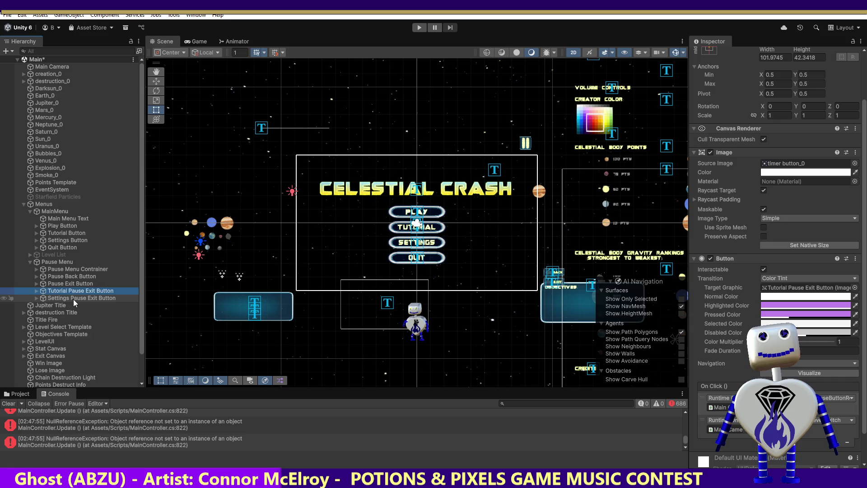
pyautogui.click(73, 299)
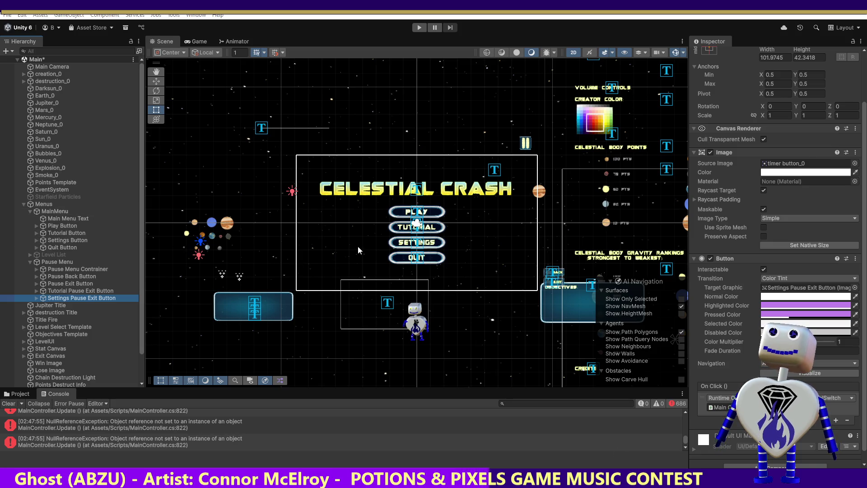
# Compare Settings, Pause and Tutorial Pause Exit Buttons, then return to TutorialOpeningStart in code.
pyautogui.click(82, 298)
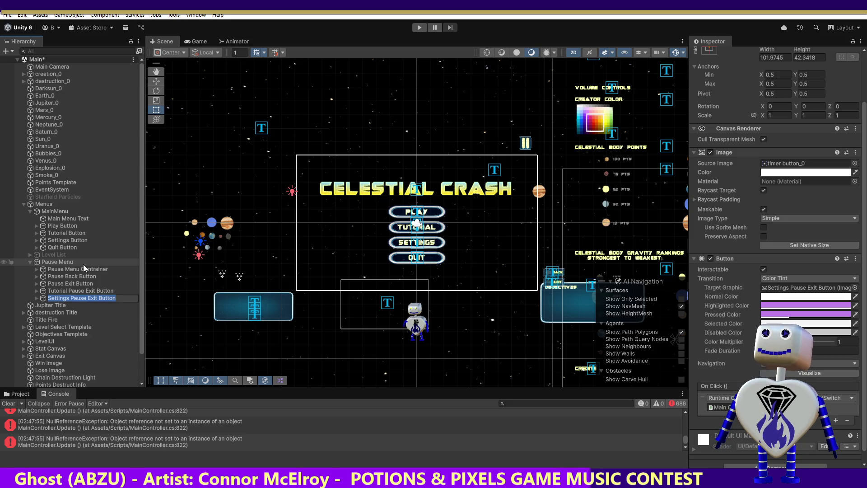
pyautogui.click(109, 285)
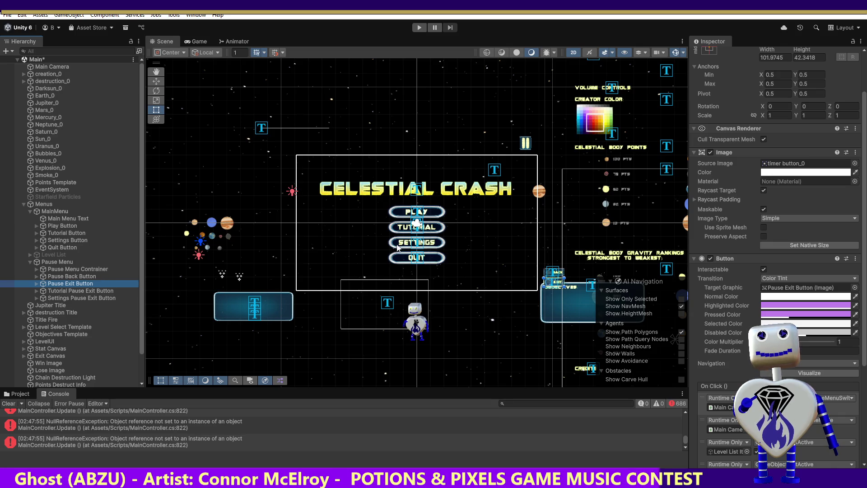
pyautogui.click(84, 291)
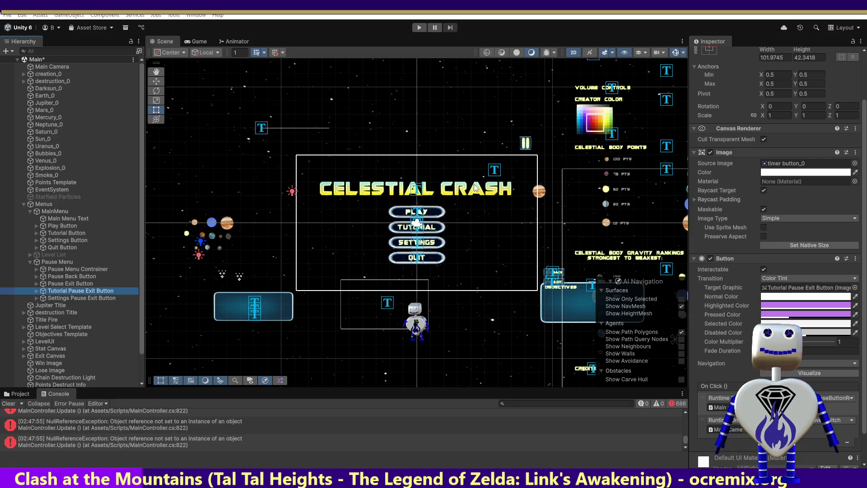
pyautogui.click(72, 298)
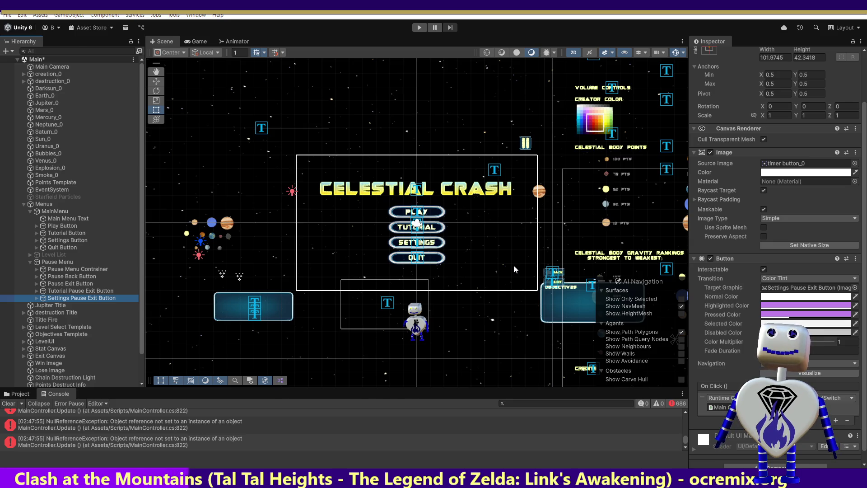
pyautogui.hotkey('alt', 'Tab')
pyautogui.click(488, 380)
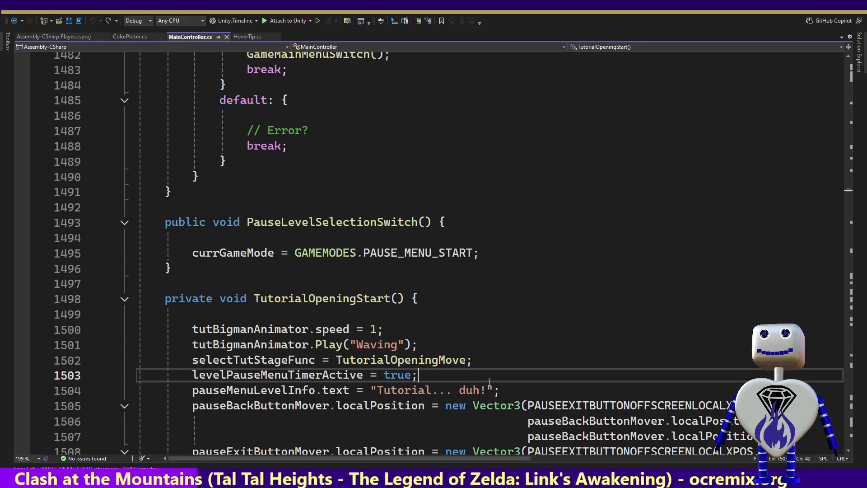
# Go from line 1511 to the tutPauseExitButtonMover field declaration.
pyautogui.press('Up')
pyautogui.press('Down')
pyautogui.press('Down')
pyautogui.press('Down')
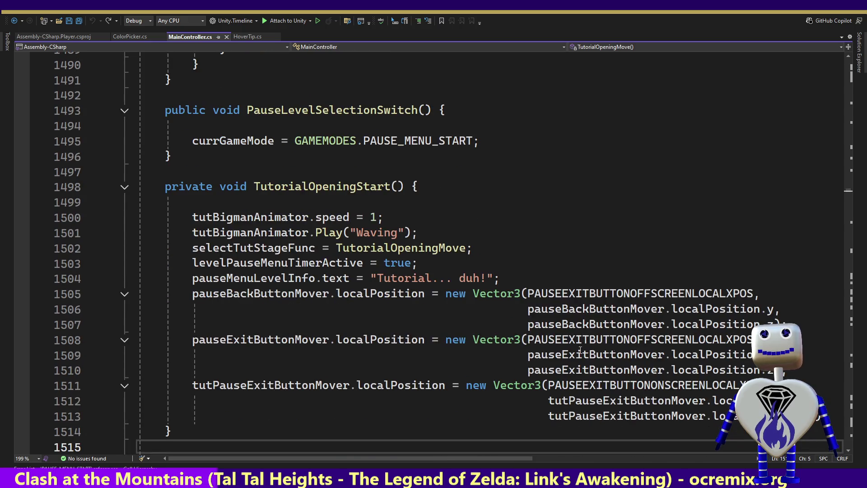
pyautogui.click(832, 417)
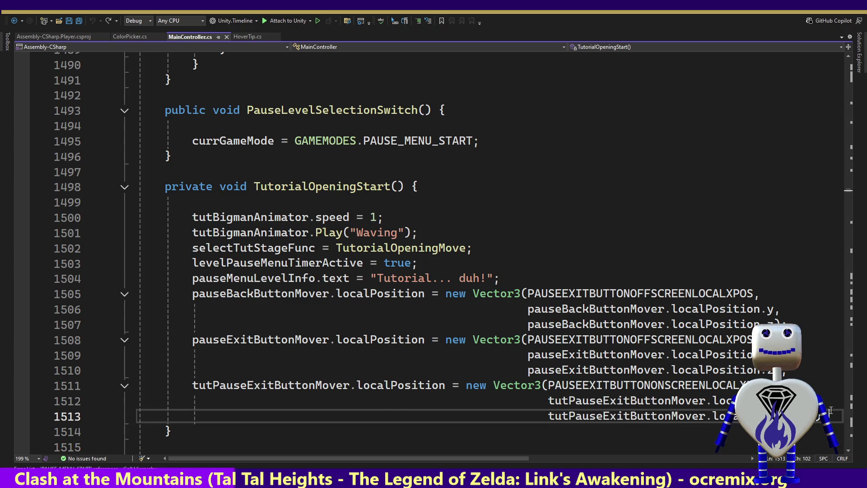
pyautogui.click(258, 387)
pyautogui.press('F12')
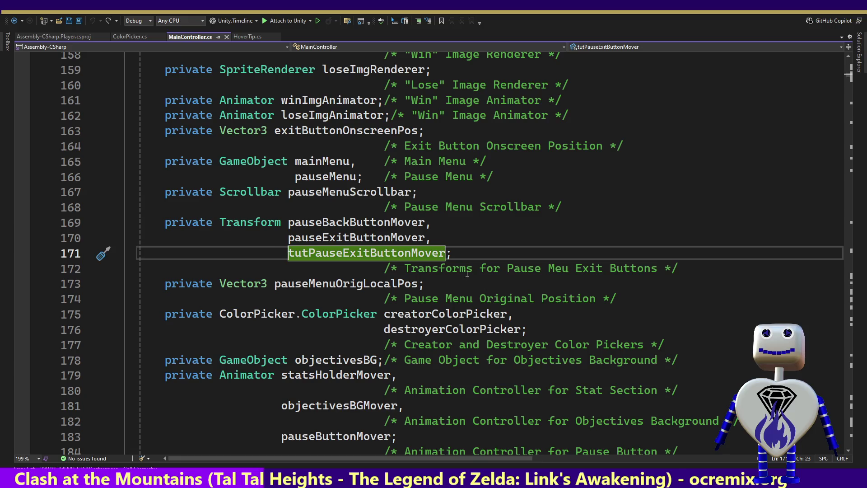
# Declare a new settingsPauseExitButtonMover Transform field after tutPauseExitButtonMover.
pyautogui.moveTo(469, 254); pyautogui.dragTo(426, 241)
pyautogui.hotkey('ctrl', 'c')
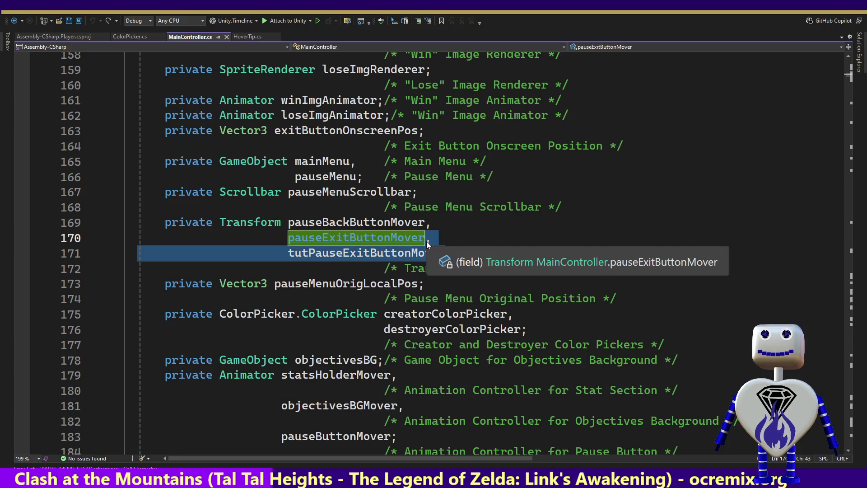
pyautogui.click(447, 254)
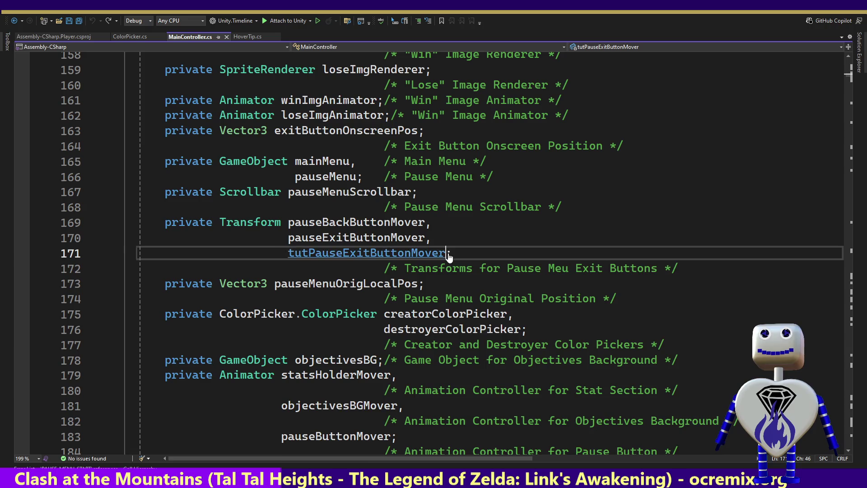
pyautogui.write(',')
pyautogui.press('Return')
pyautogui.hotkey('ctrl', 'v')
pyautogui.click(311, 269)
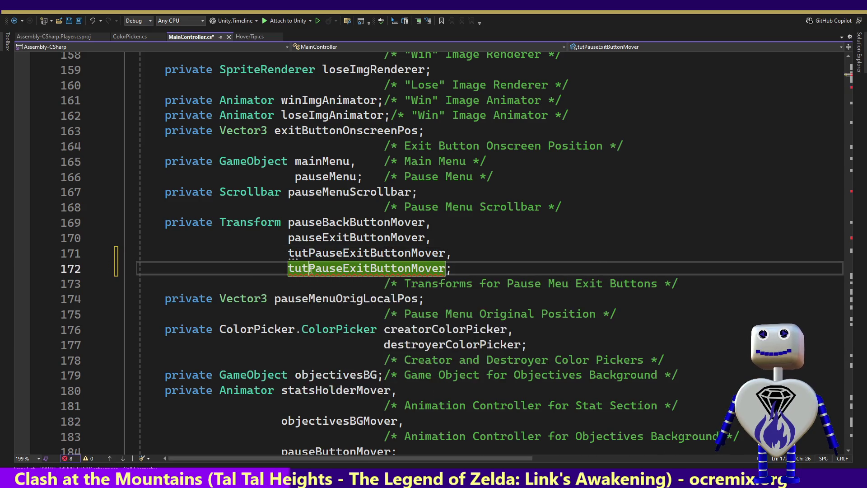
pyautogui.press('BackSpace')
pyautogui.press('BackSpace')
pyautogui.press('BackSpace')
pyautogui.write('settings')
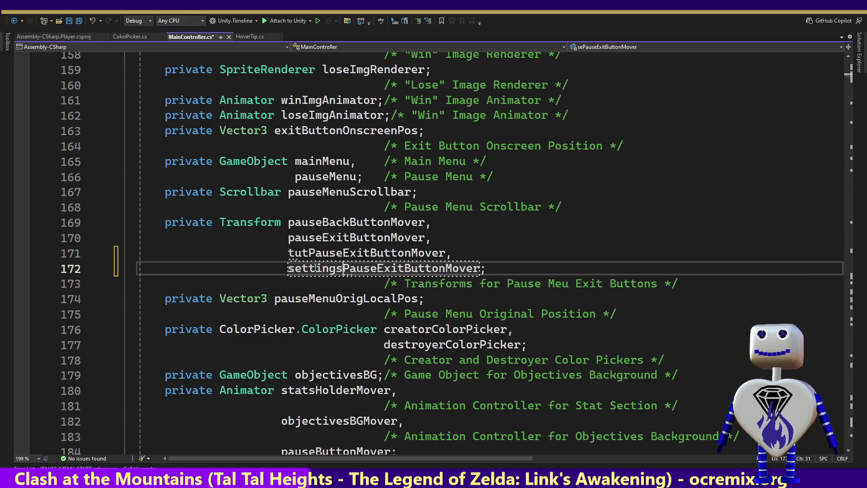
# Correct the comment typo 'Meu' to 'Menu' and recheck the tutPauseExitButtonMover field.
pyautogui.click(562, 283)
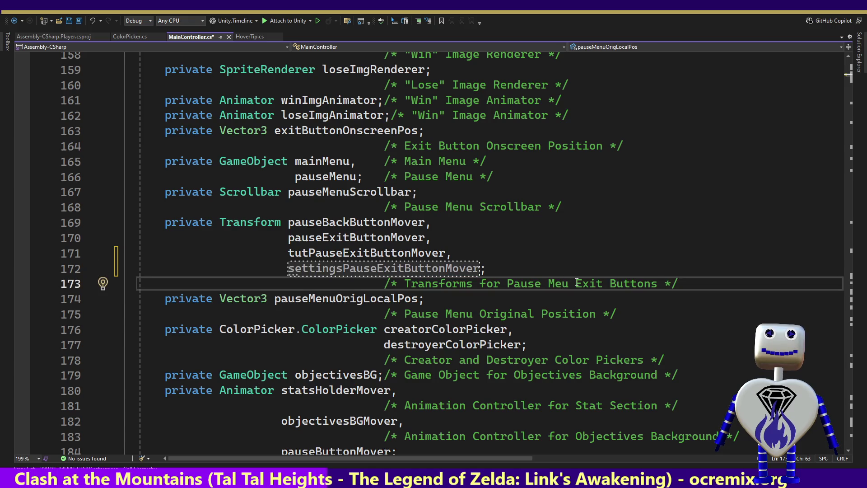
pyautogui.write('n')
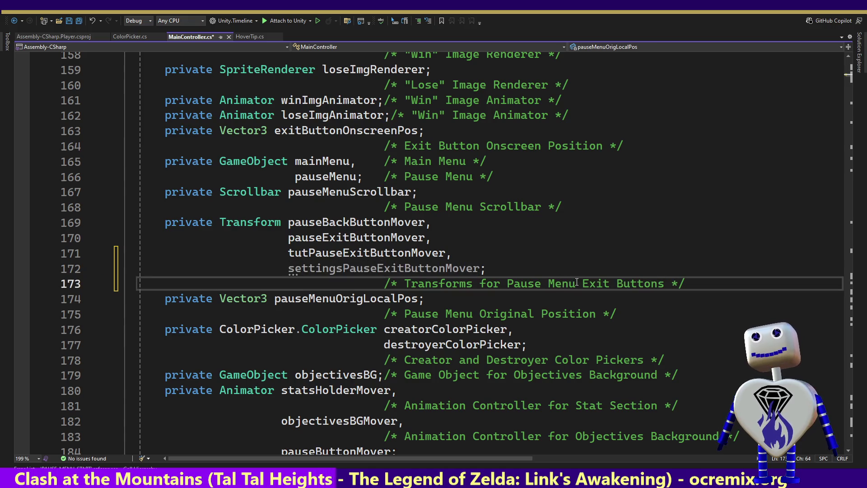
pyautogui.click(360, 254)
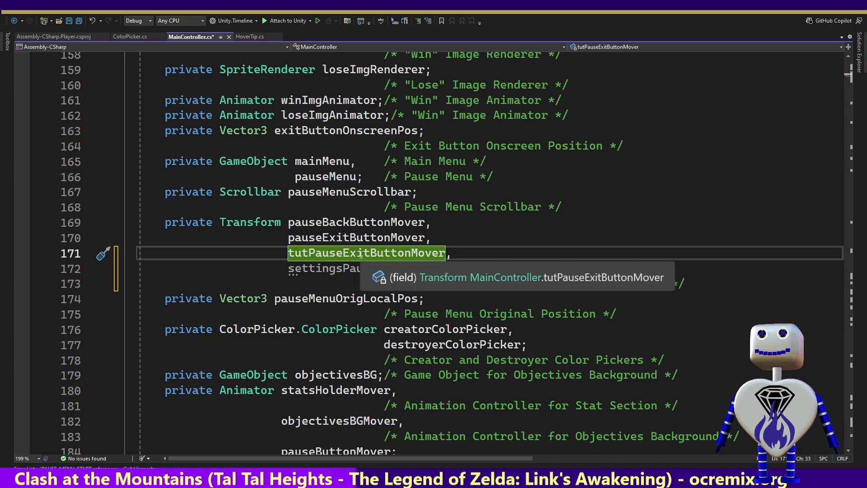
pyautogui.rightClick(360, 252)
# Find tutPauseExitButtonMover's references and go to its Find() assignment on line 320.
pyautogui.click(386, 325)
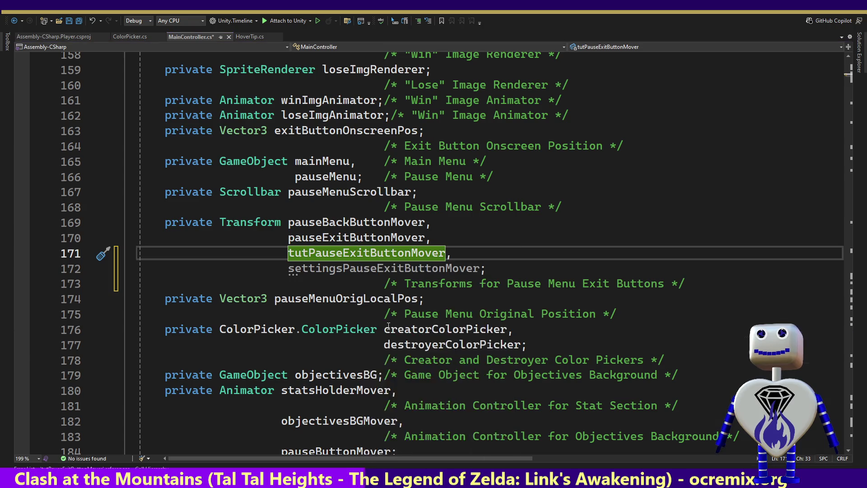
pyautogui.doubleClick(254, 387)
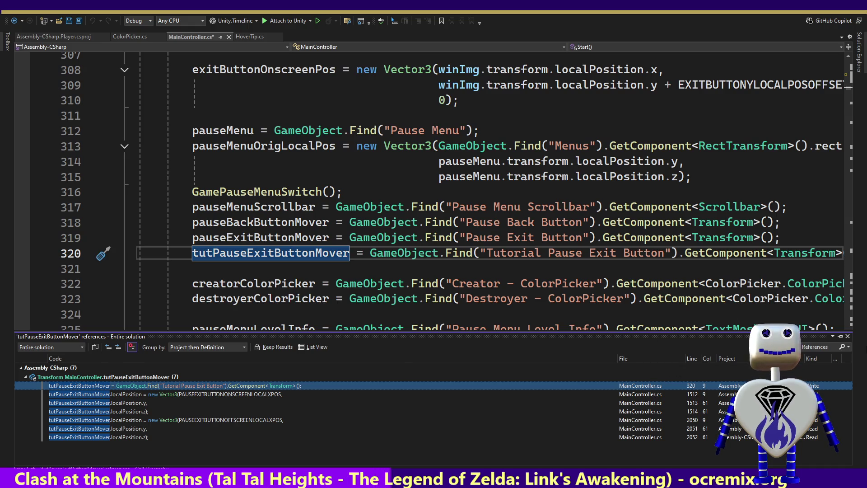
pyautogui.click(848, 337)
pyautogui.click(807, 264)
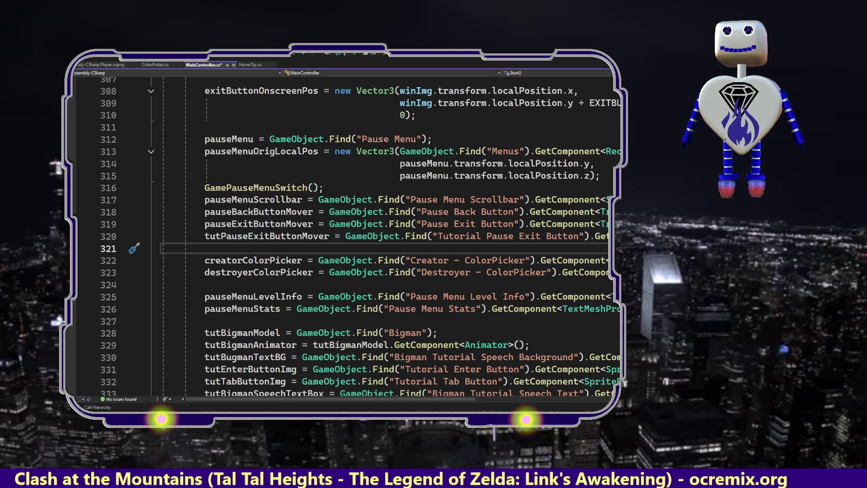
# Duplicate the line 320 tutPauseExitButtonMover assignment onto line 321.
pyautogui.hotkey('shift', 'Up')
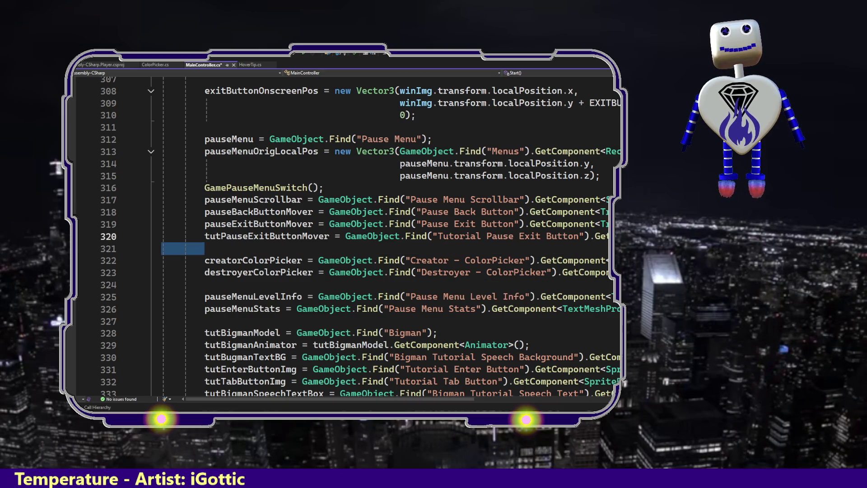
pyautogui.hotkey('shift', 'Up')
pyautogui.hotkey('ctrl', 'c')
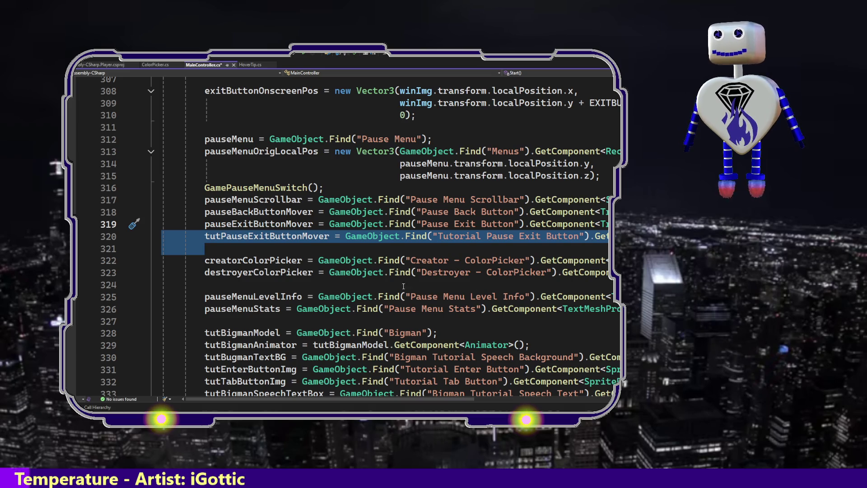
pyautogui.click(373, 251)
pyautogui.hotkey('ctrl', 'v')
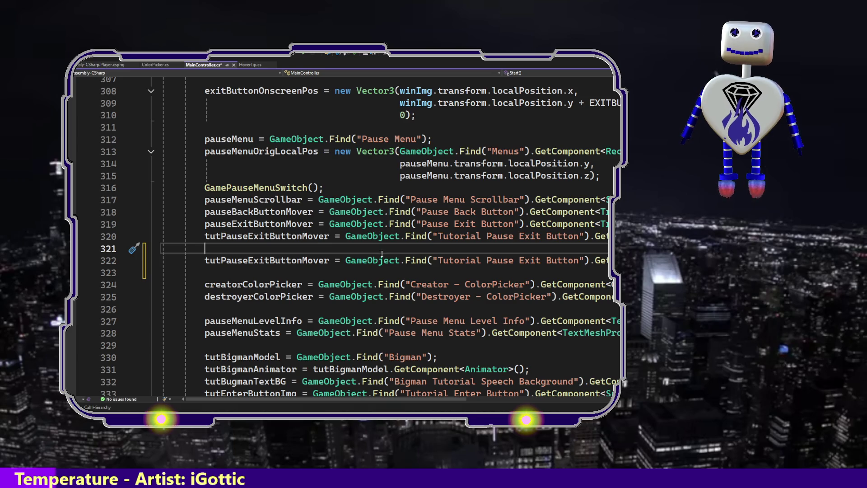
pyautogui.press('BackSpace')
pyautogui.press('BackSpace')
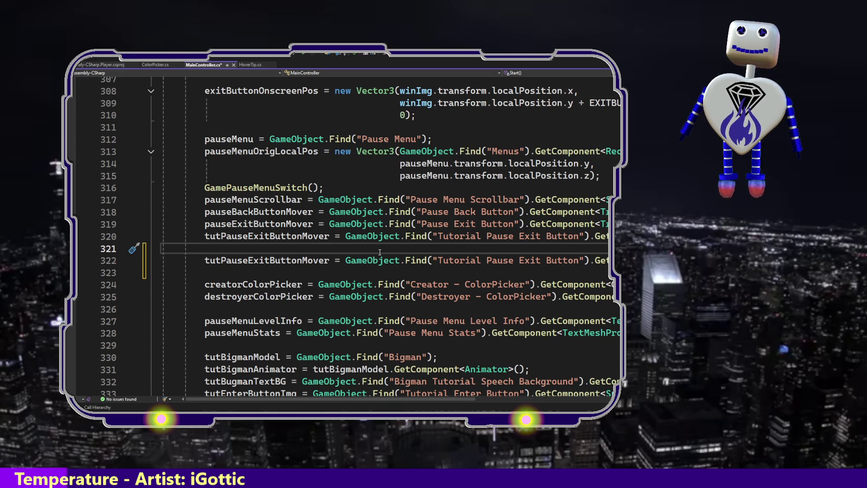
pyautogui.press('BackSpace')
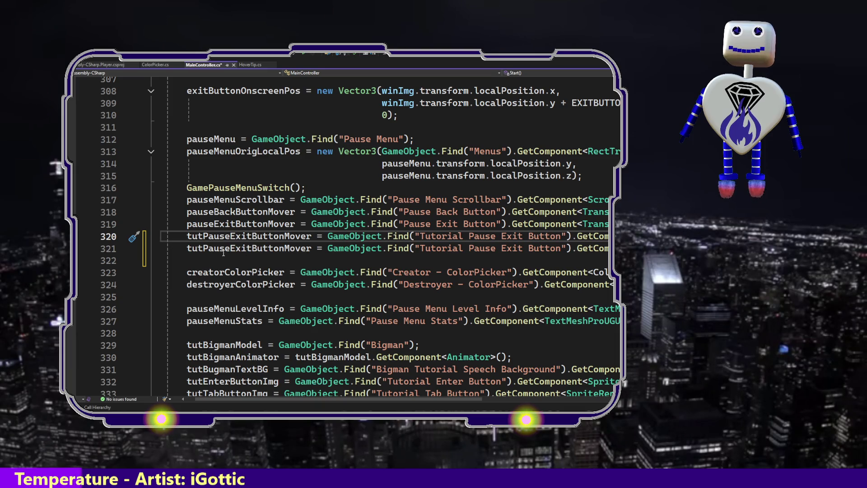
# Rename the copy to settingsPauseExitButtonMover and change its Find string to 'Settings Pause Exit Button'.
pyautogui.doubleClick(197, 248)
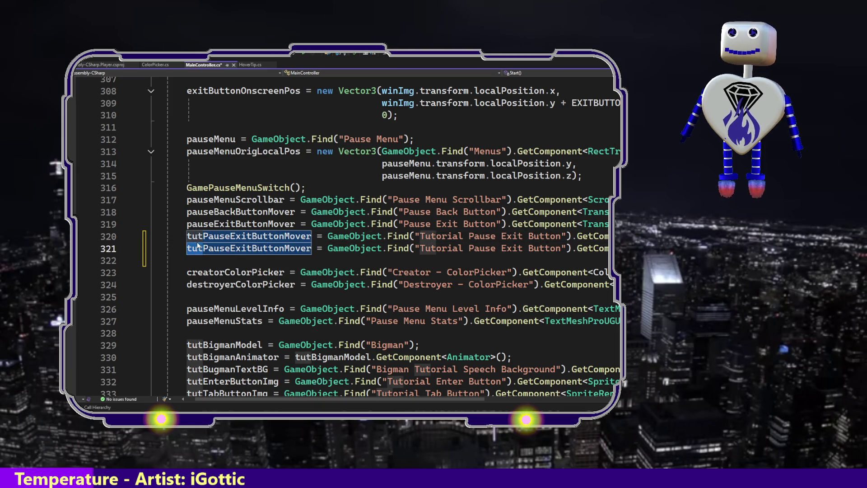
pyautogui.write('settign')
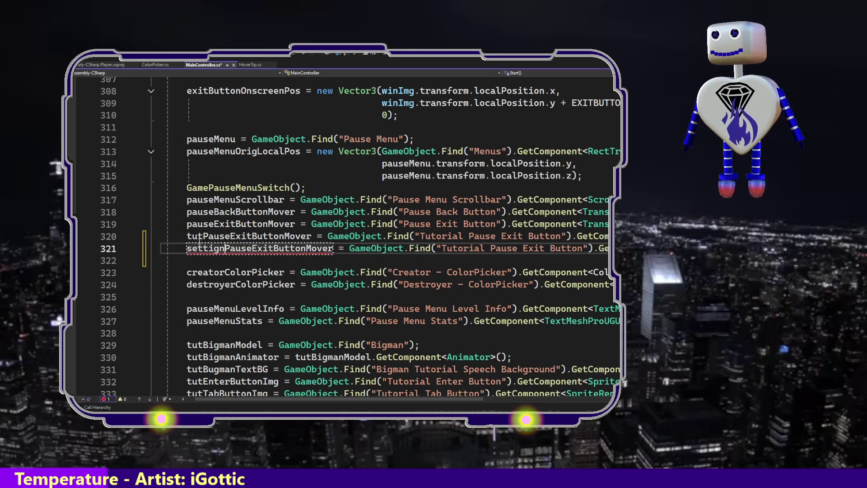
pyautogui.press('BackSpace')
pyautogui.press('BackSpace')
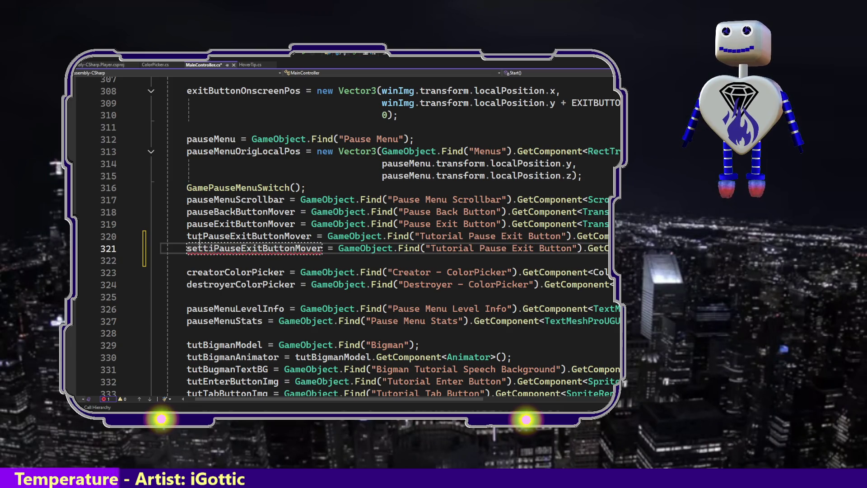
pyautogui.write('ng')
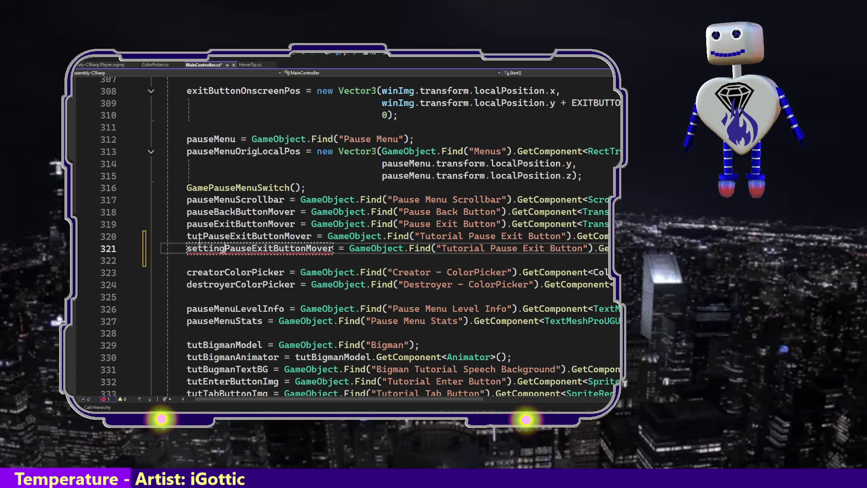
pyautogui.write('s')
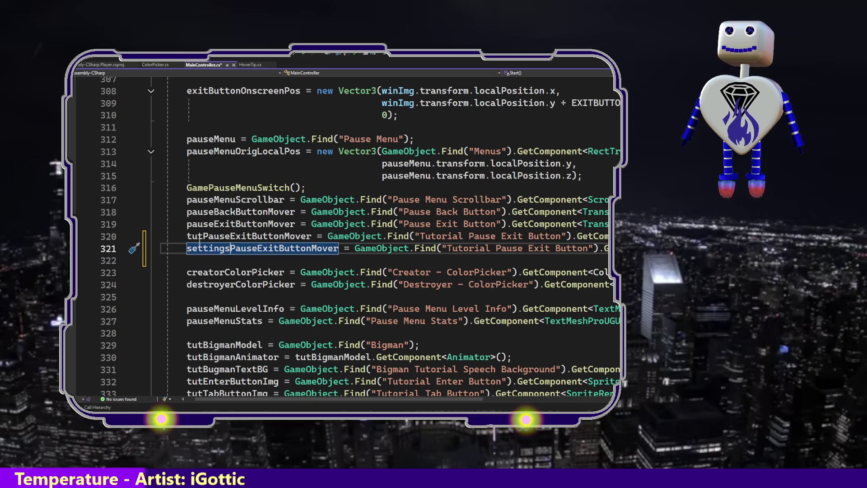
pyautogui.doubleClick(455, 249)
pyautogui.write('Settings')
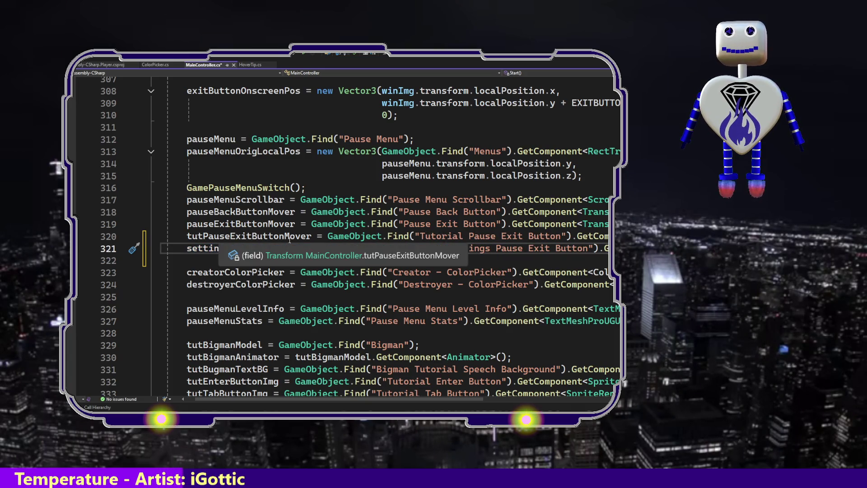
pyautogui.moveTo(363, 400)
pyautogui.mouseDown()
pyautogui.moveTo(493, 401)
pyautogui.moveTo(354, 400)
pyautogui.mouseUp()
# Compare the tutPauseExitButtonMover and settingsPauseExitButtonMover names on lines 320 and 321.
pyautogui.click(266, 237)
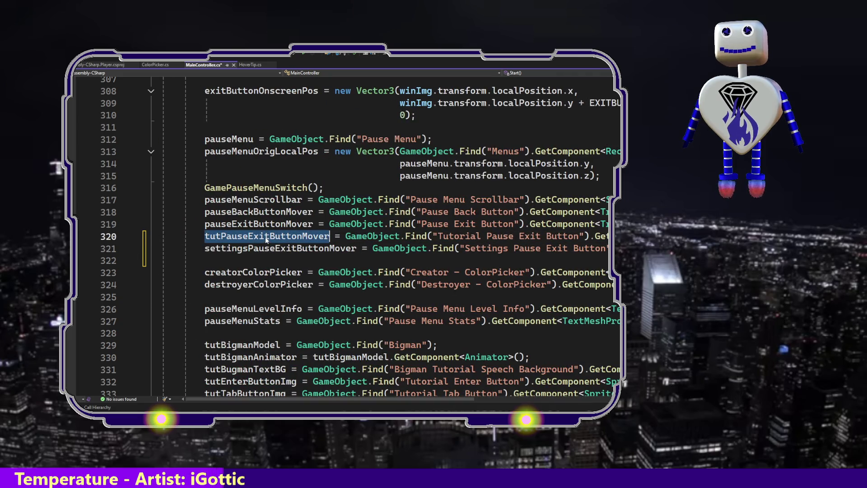
pyautogui.doubleClick(266, 237)
pyautogui.doubleClick(254, 249)
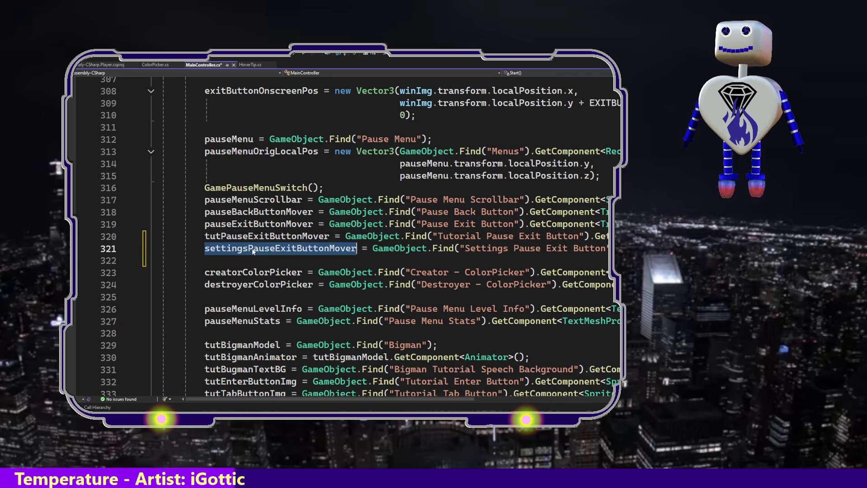
pyautogui.keyDown('ctrl'); pyautogui.keyDown('alt'); pyautogui.click(250, 237); pyautogui.keyUp('alt'); pyautogui.keyUp('ctrl')
pyautogui.doubleClick(249, 236)
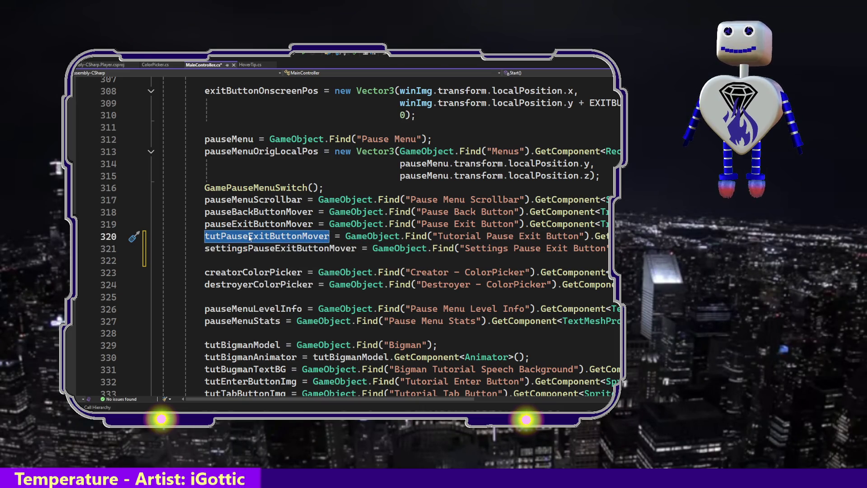
# Review tutPauseExitButtonMover references at lines 1513 and 2051, then add blank line 1516 after its localPosition.
pyautogui.rightClick(250, 237)
pyautogui.click(258, 293)
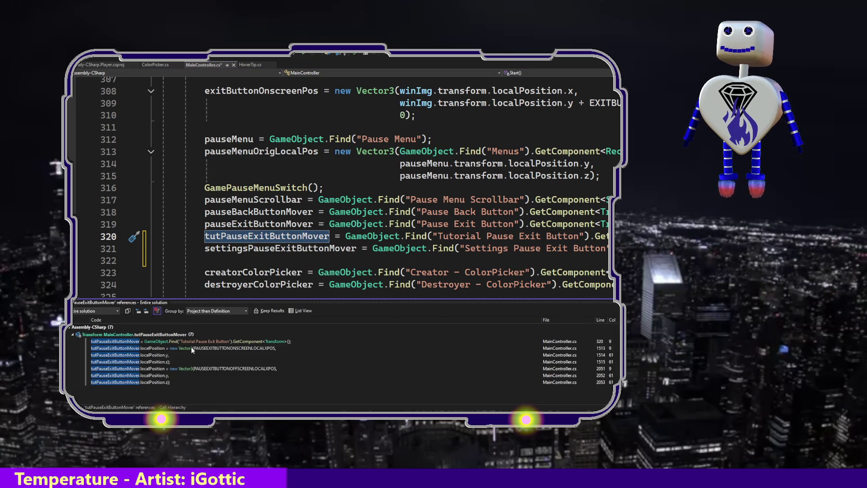
pyautogui.doubleClick(192, 348)
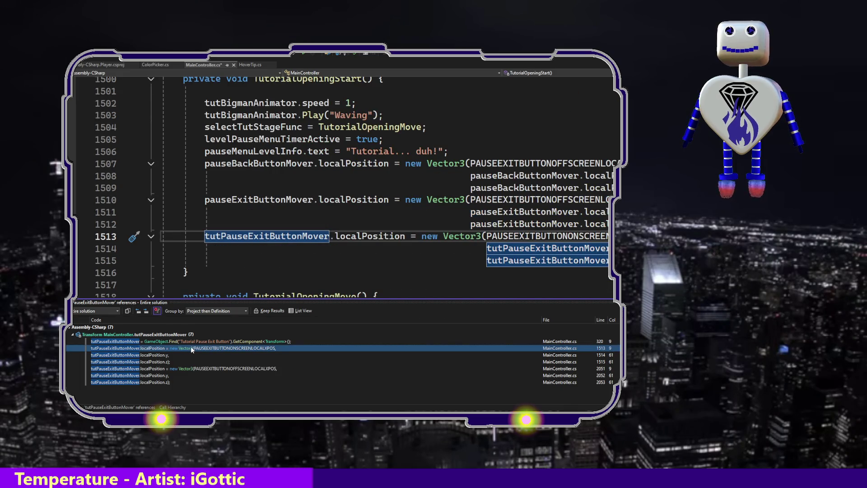
pyautogui.doubleClick(187, 368)
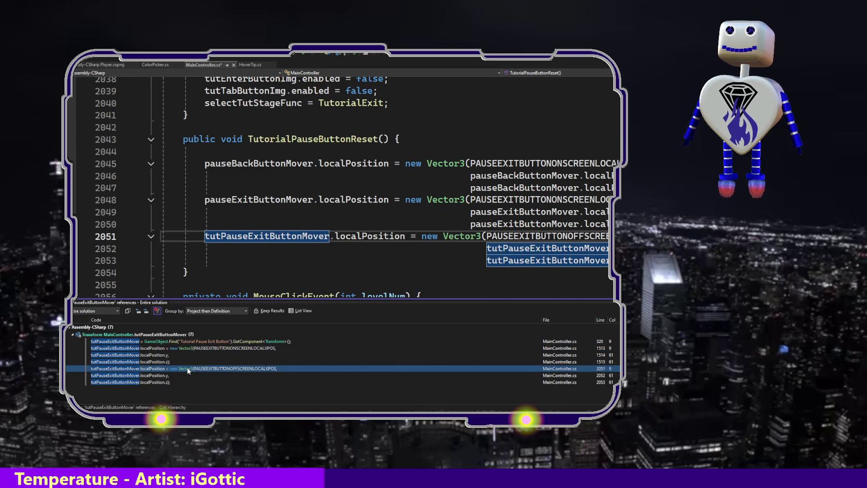
pyautogui.doubleClick(187, 347)
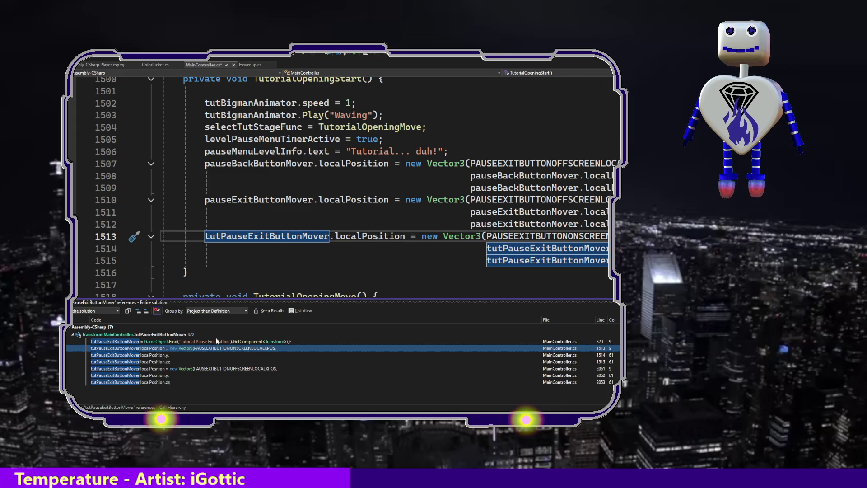
pyautogui.doubleClick(183, 368)
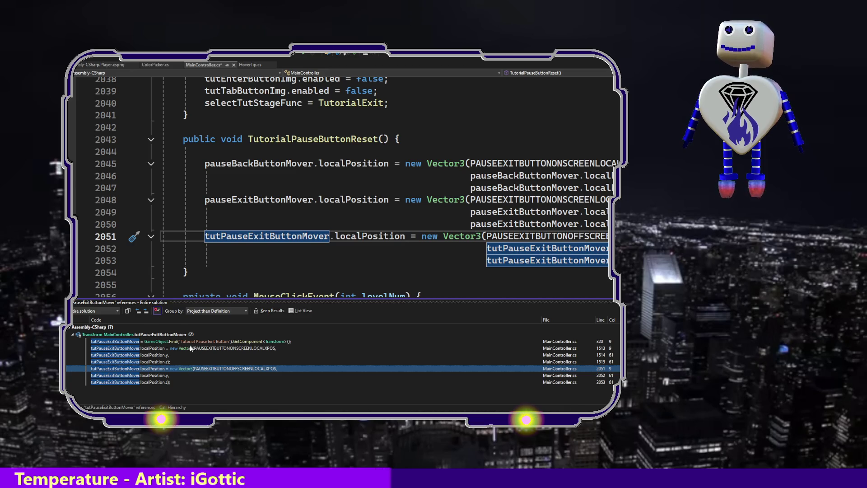
pyautogui.click(189, 347)
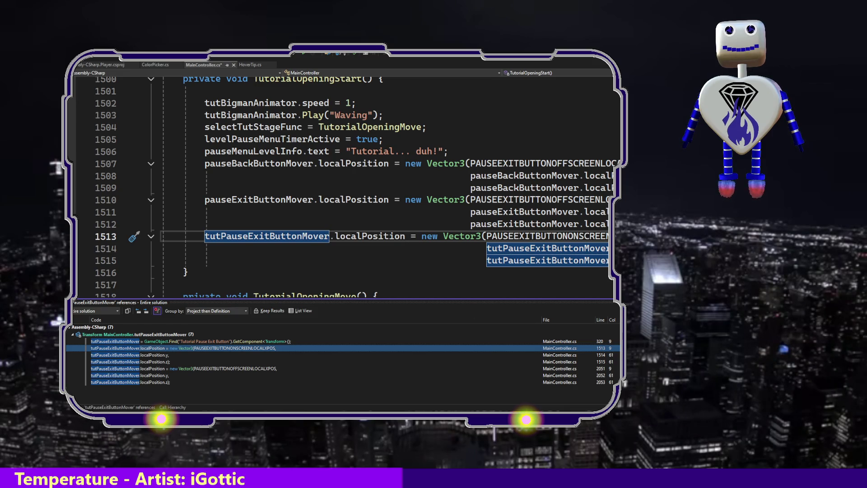
pyautogui.click(316, 261)
pyautogui.press('Return')
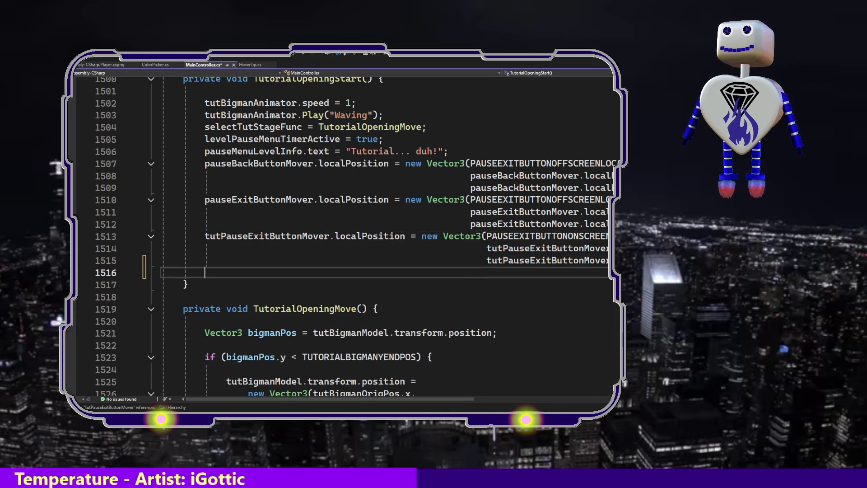
# Paste settingsPauseExitButtonMover onto line 1516 and check the off-screen X position constant.
pyautogui.hotkey('ctrl', 'v')
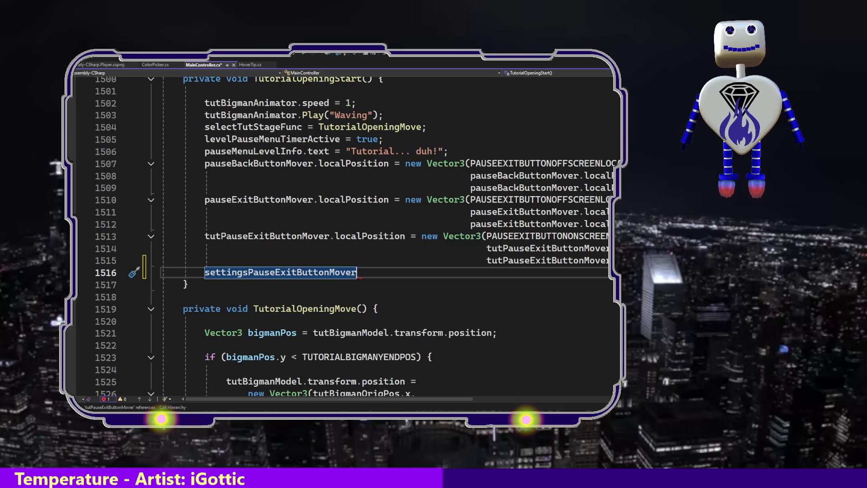
pyautogui.click(470, 188)
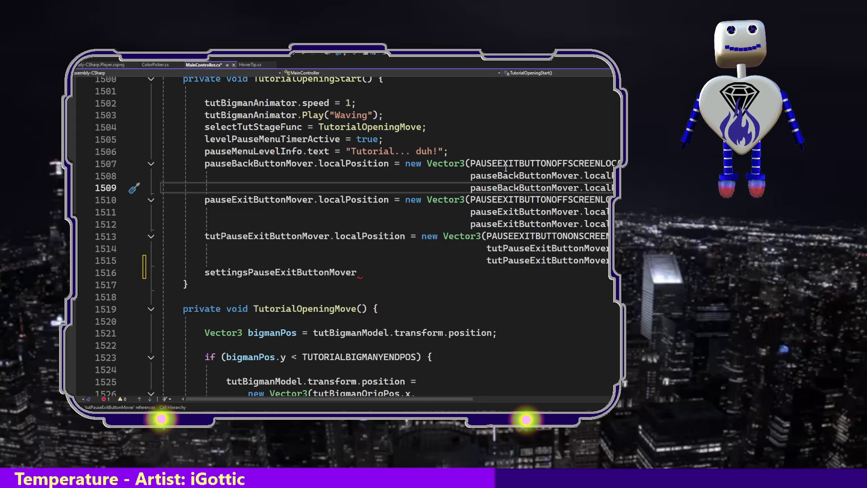
pyautogui.doubleClick(539, 165)
pyautogui.moveTo(489, 165)
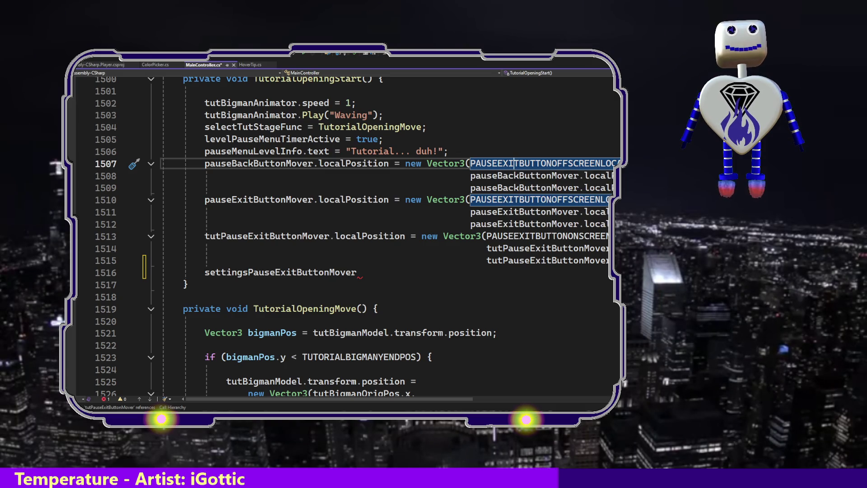
# Copy the pauseBackButtonMover localPosition Vector3 after settingsPauseExitButtonMover and Tab-indent its continuation lines.
pyautogui.doubleClick(538, 188)
pyautogui.moveTo(538, 188)
pyautogui.mouseDown()
pyautogui.moveTo(444, 188)
pyautogui.moveTo(437, 176)
pyautogui.moveTo(384, 176)
pyautogui.moveTo(413, 165)
pyautogui.moveTo(204, 164)
pyautogui.mouseUp()
pyautogui.hotkey('ctrl', 'c')
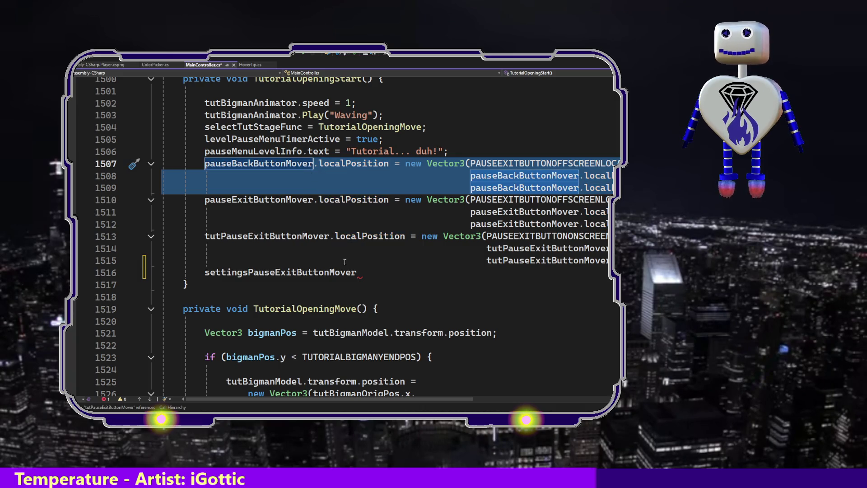
pyautogui.click(368, 273)
pyautogui.hotkey('ctrl', 'v')
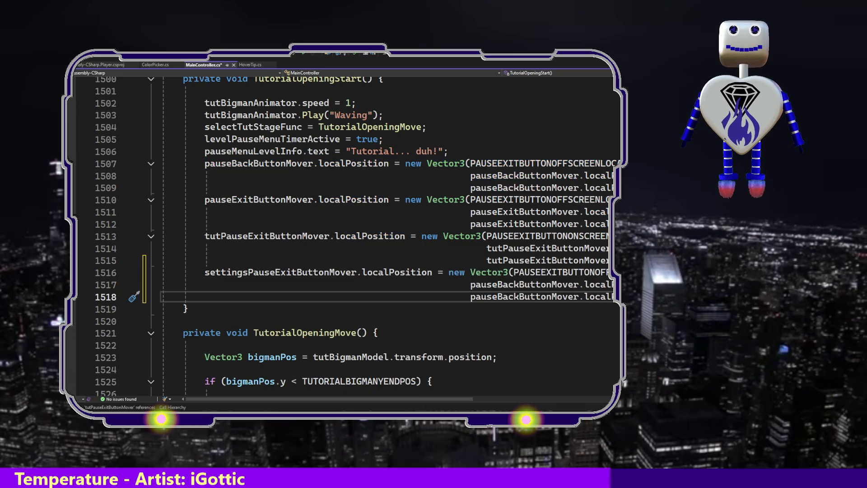
pyautogui.keyDown('shift'); pyautogui.click(459, 286); pyautogui.keyUp('shift')
pyautogui.press('Tab')
pyautogui.press('Tab')
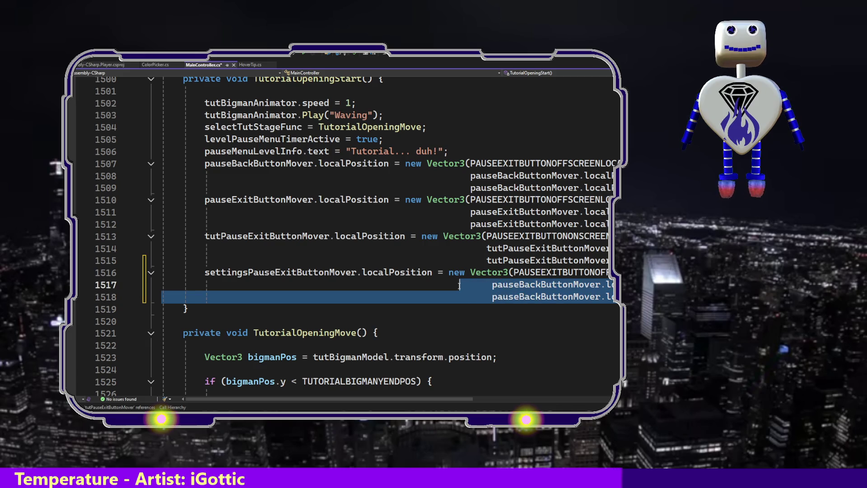
pyautogui.click(574, 285)
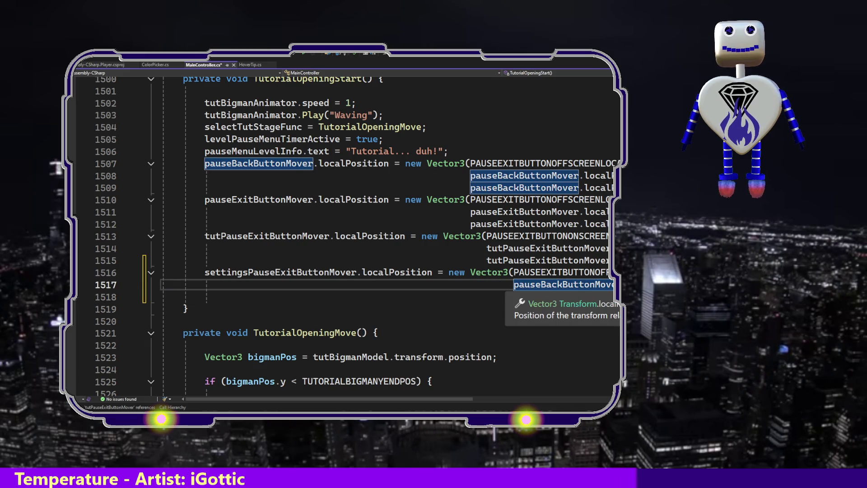
# Review the new three-line settingsPauseExitButtonMover statement starting on line 1516.
pyautogui.click(574, 273)
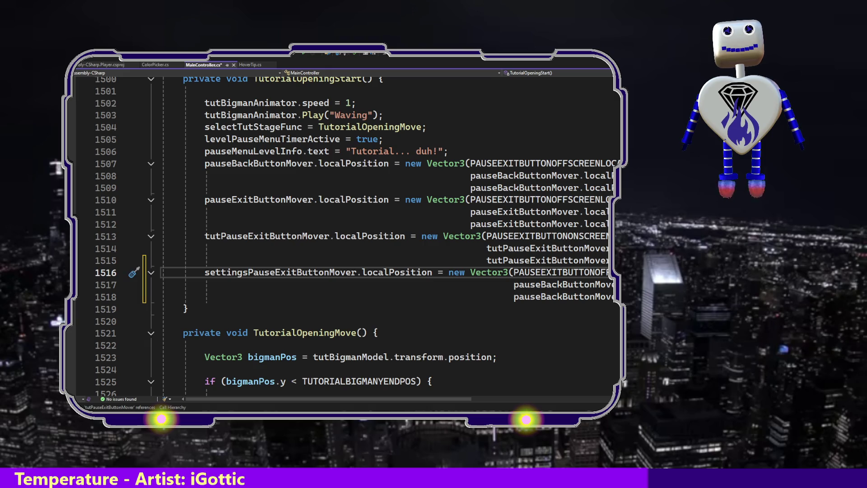
pyautogui.hotkey('shift', 'Up')
pyautogui.hotkey('shift', 'Up')
pyautogui.hotkey('shift', 'Up')
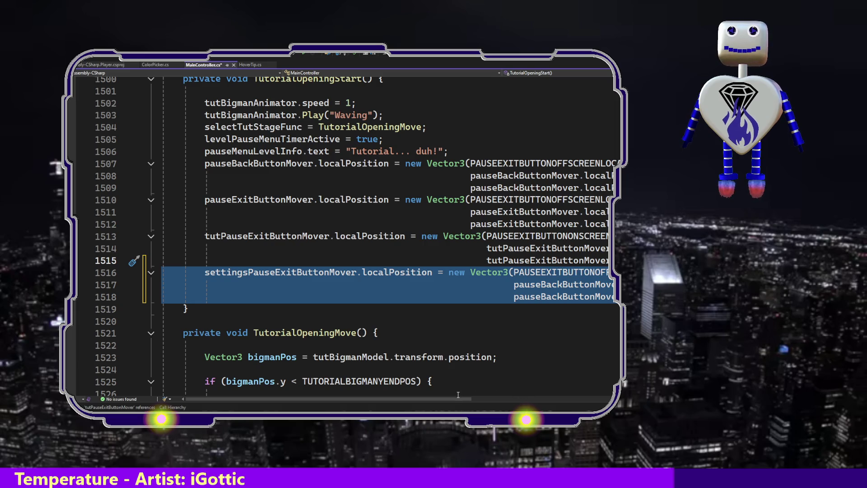
pyautogui.hscroll(2, 459, 393)
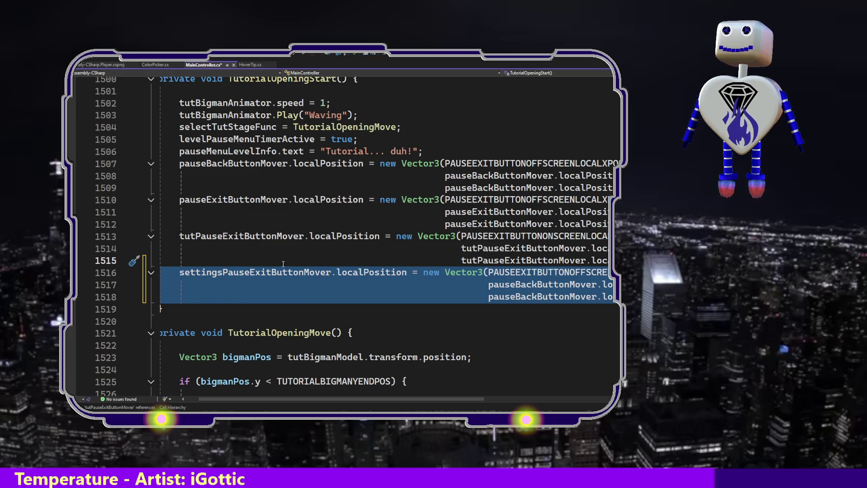
pyautogui.click(240, 236)
# Paste the settingsPauseExitButtonMover localPosition statement after the line 2054 tutPauseExitButtonMover statement in TutorialPauseButtonReset.
pyautogui.rightClick(243, 236)
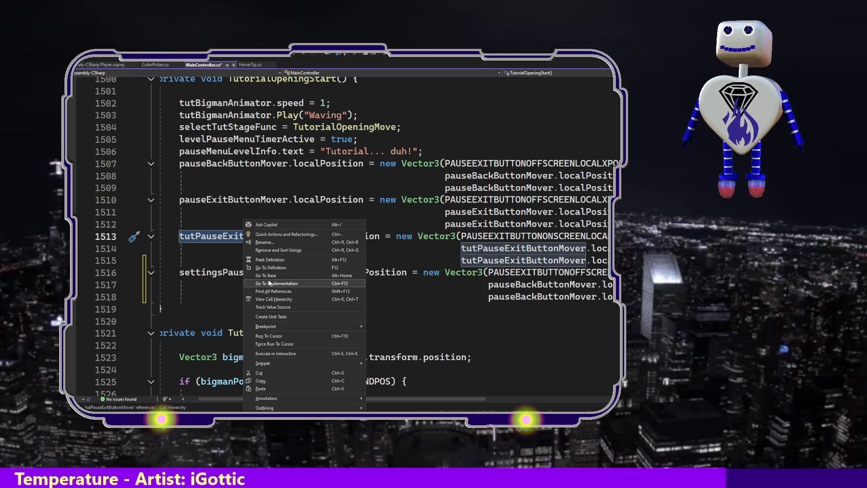
pyautogui.click(270, 292)
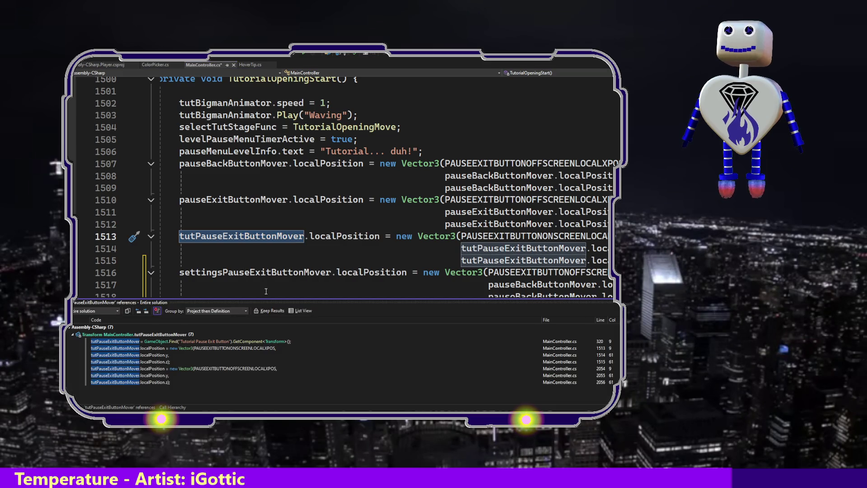
pyautogui.click(177, 368)
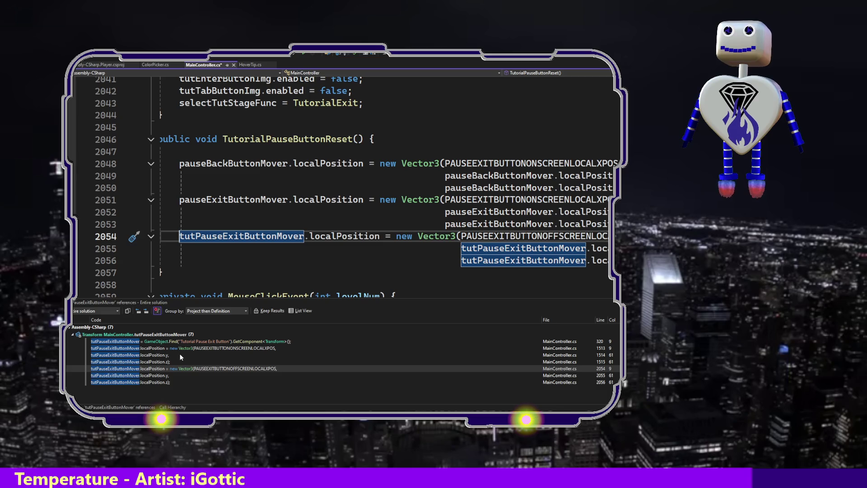
pyautogui.moveTo(180, 357)
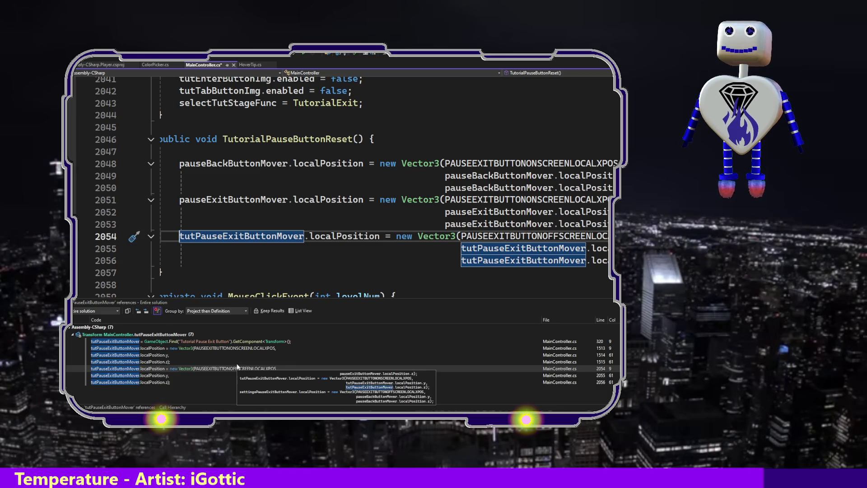
pyautogui.doubleClick(136, 382)
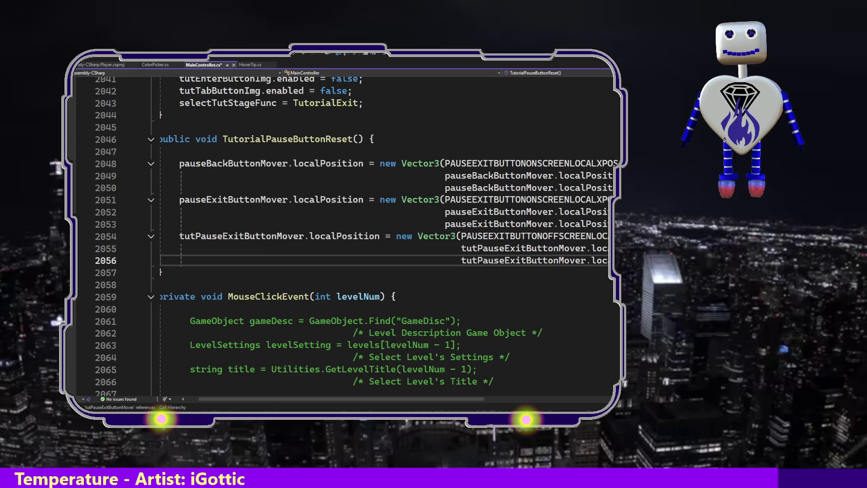
pyautogui.hotkey('ctrl', 'v')
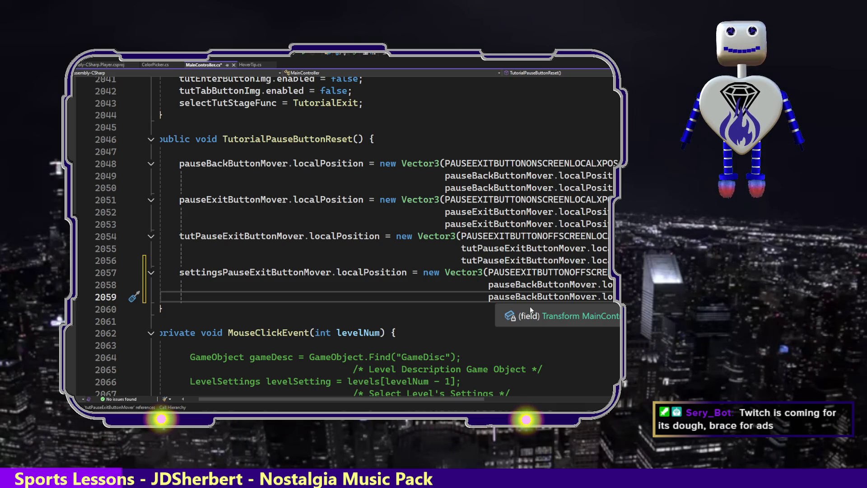
pyautogui.moveTo(530, 306); pyautogui.dragTo(181, 151)
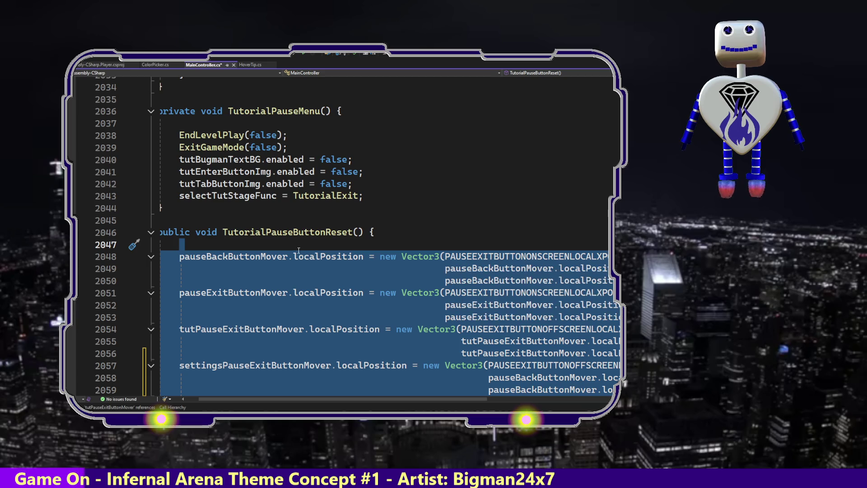
# Paste the four button-mover localPosition statements after currGameMode in PauseLevelSelectionSwitch().
pyautogui.click(348, 268)
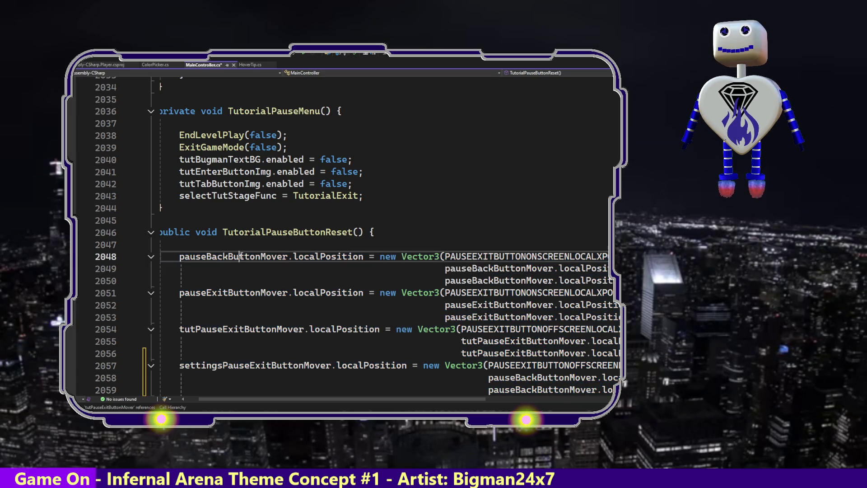
pyautogui.doubleClick(242, 256)
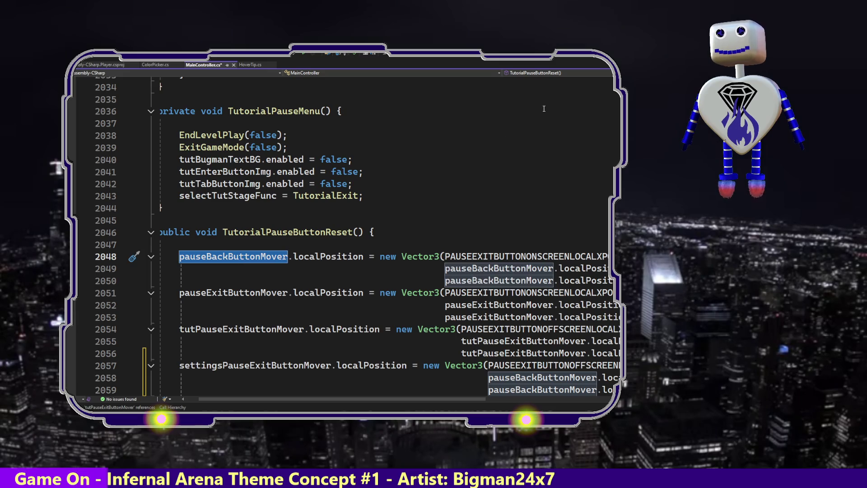
pyautogui.click(588, 73)
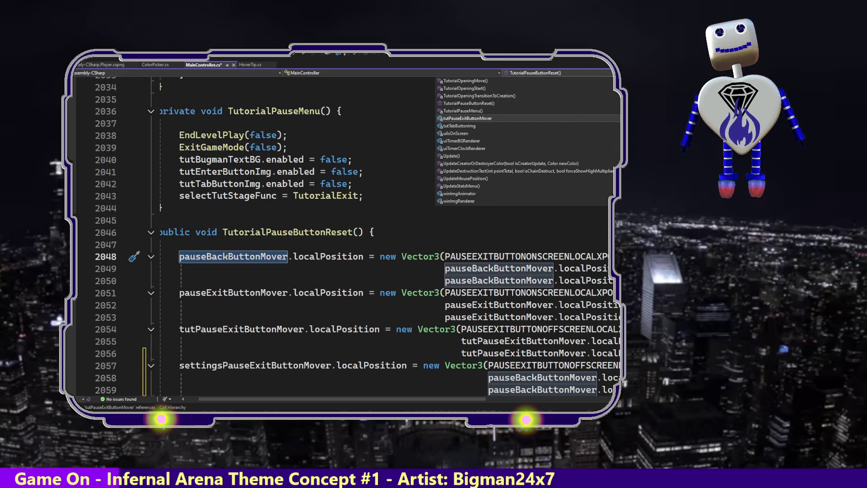
pyautogui.scroll(6, 526, 141)
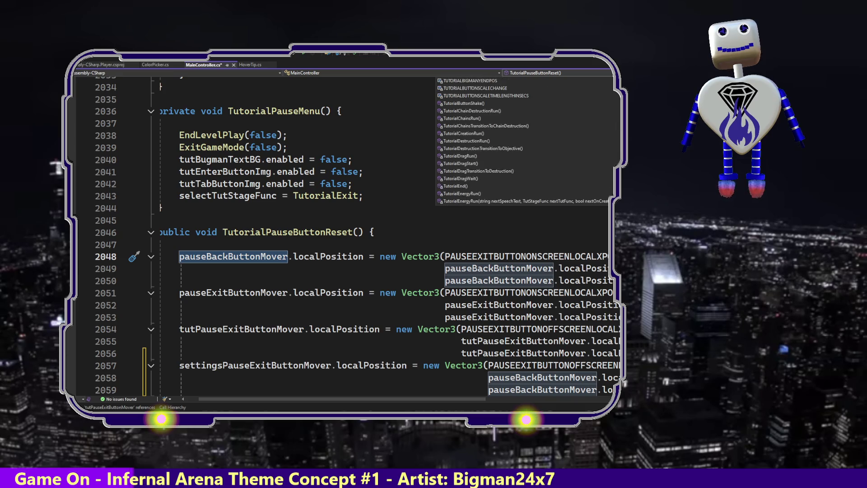
pyautogui.scroll(6, 527, 140)
pyautogui.scroll(1, 526, 141)
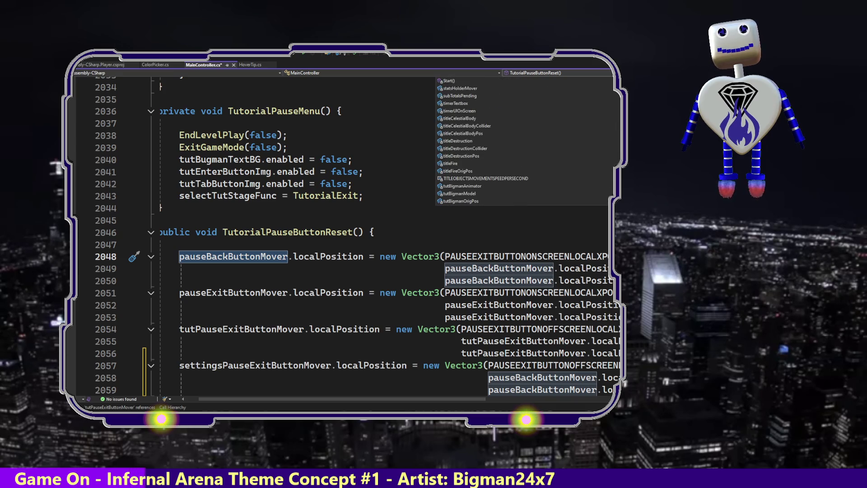
pyautogui.scroll(15, 527, 141)
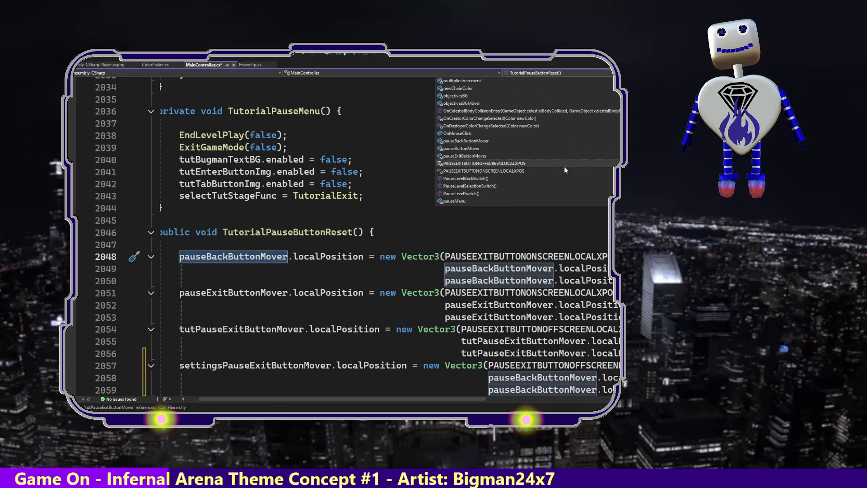
pyautogui.click(490, 186)
pyautogui.click(458, 259)
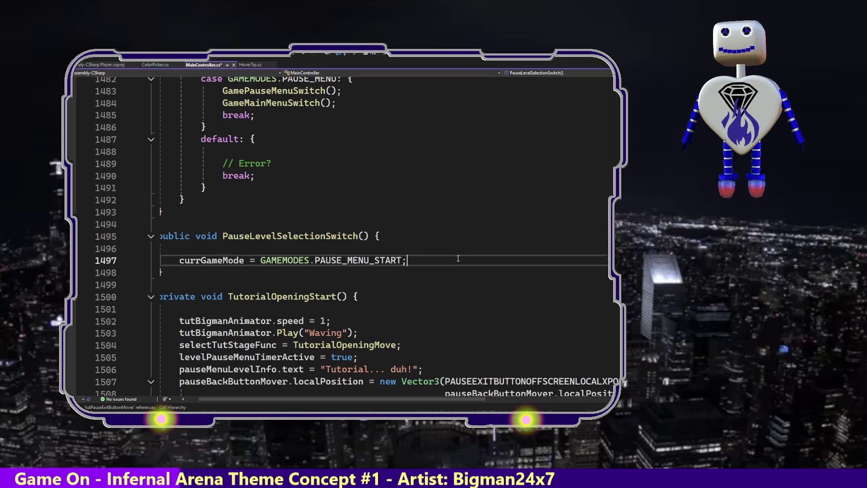
pyautogui.press('Return')
pyautogui.hotkey('ctrl', 'v')
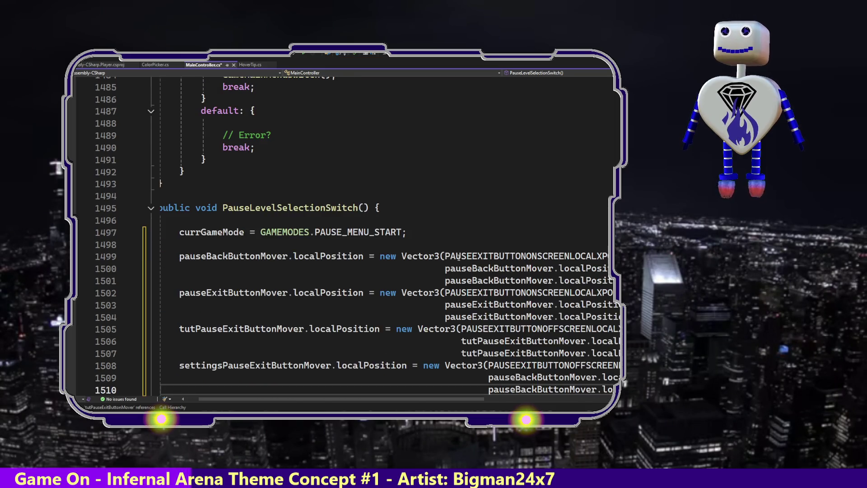
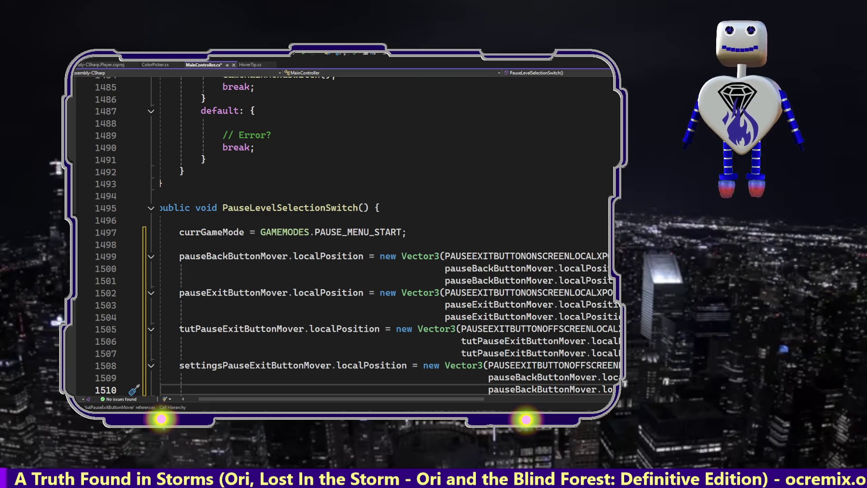
# Change the exit button's constant on line 1502 from ONSCREEN to OFFSCREEN.
pyautogui.click(544, 256)
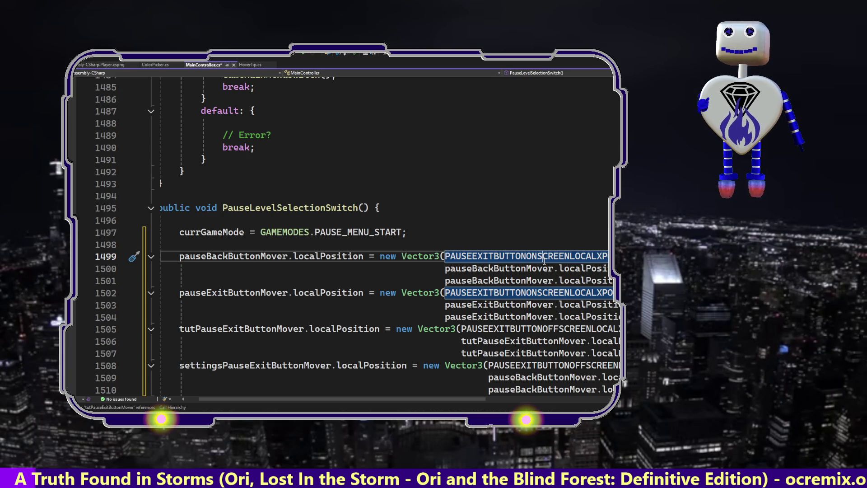
pyautogui.press('Down')
pyautogui.press('Down')
pyautogui.press('Down')
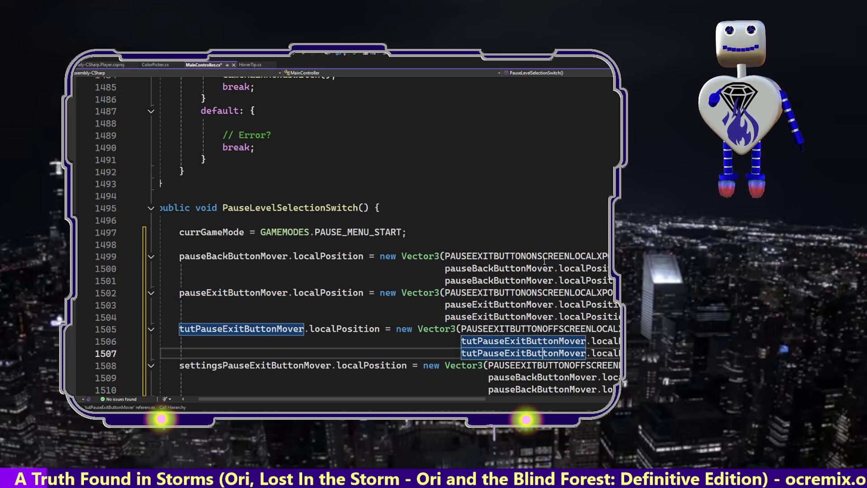
pyautogui.click(545, 261)
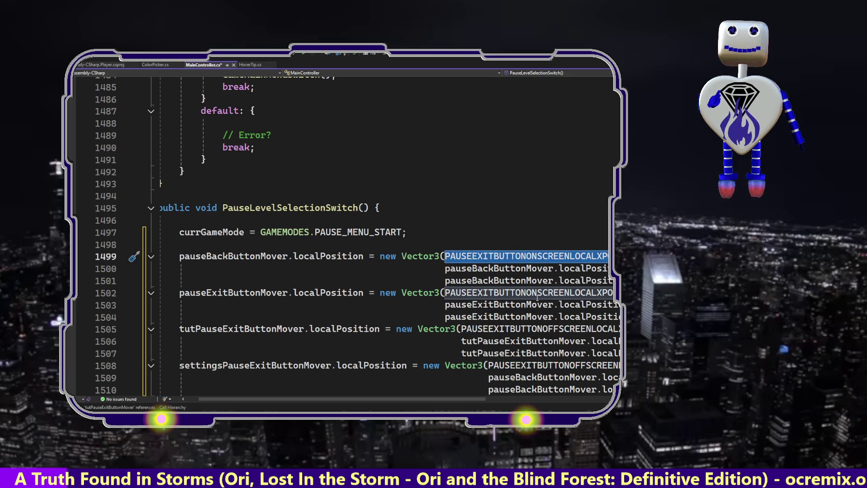
pyautogui.moveTo(518, 296)
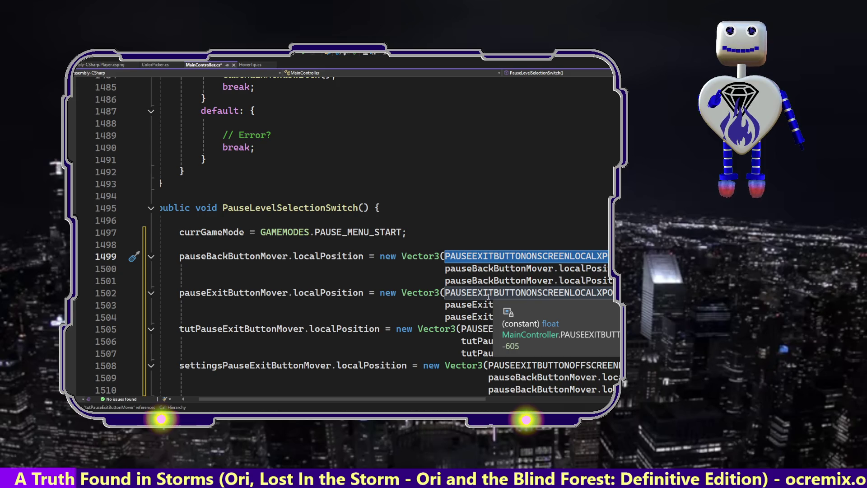
pyautogui.click(478, 293)
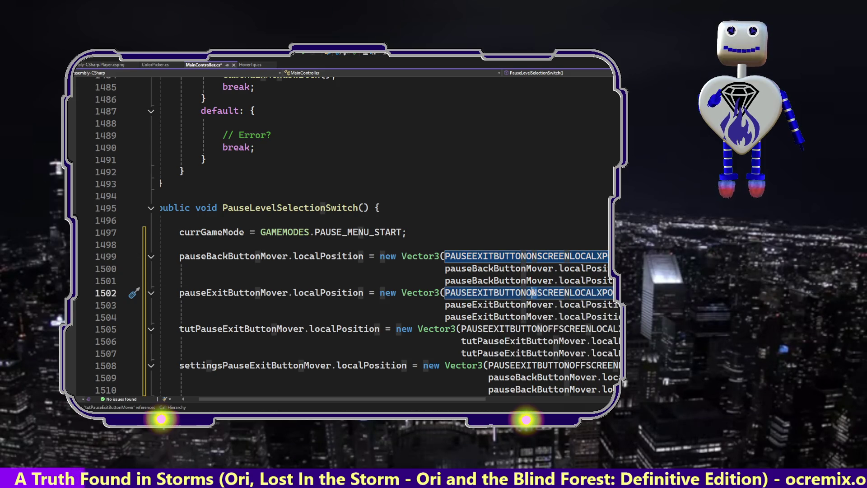
pyautogui.click(533, 292)
pyautogui.press('Delete')
pyautogui.write('FF')
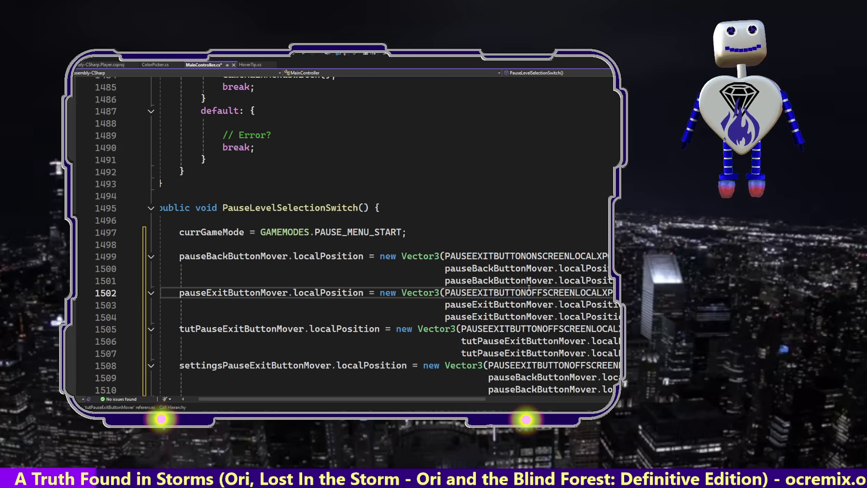
# Change the settings exit button constant on line 1508 to ONSCREEN and save MainController.cs.
pyautogui.click(510, 329)
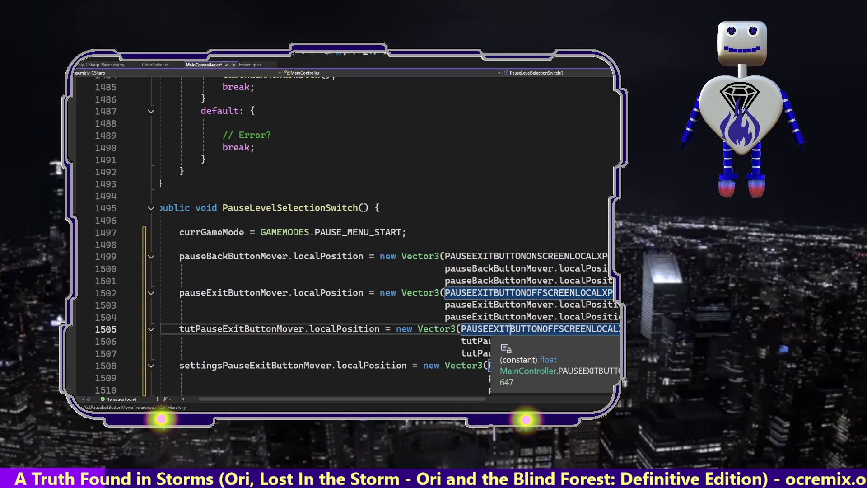
pyautogui.click(582, 329)
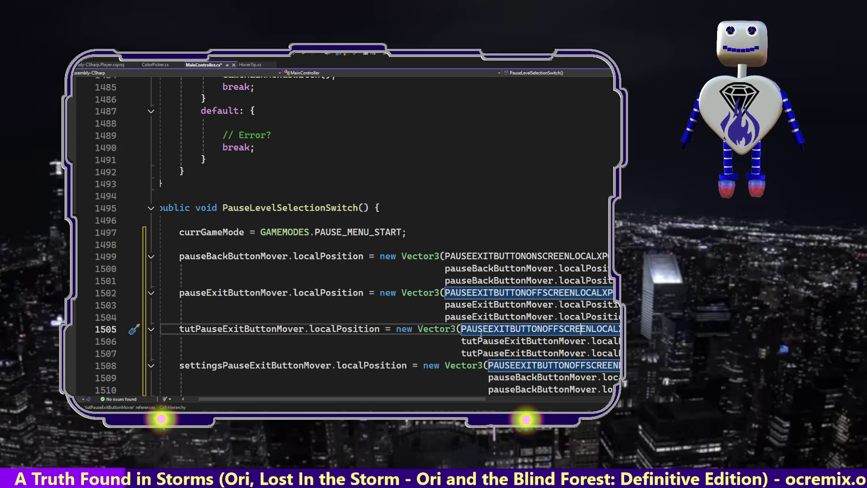
pyautogui.click(581, 365)
pyautogui.press('BackSpace')
pyautogui.write('N')
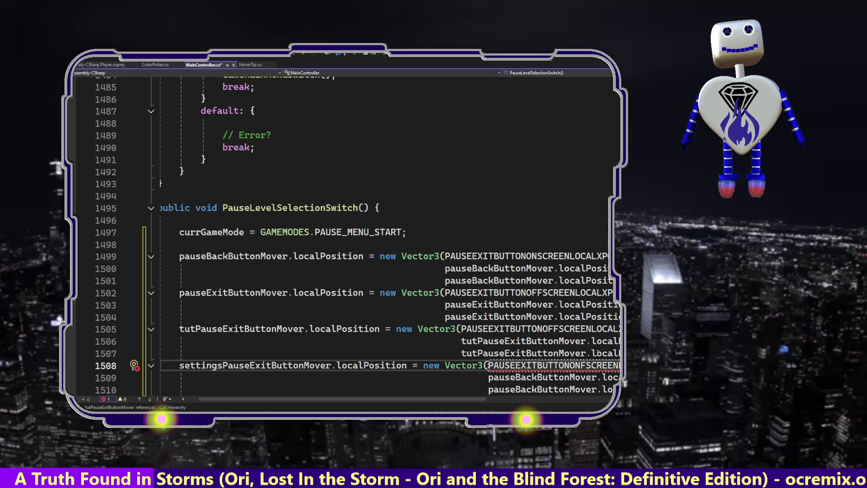
pyautogui.press('Delete')
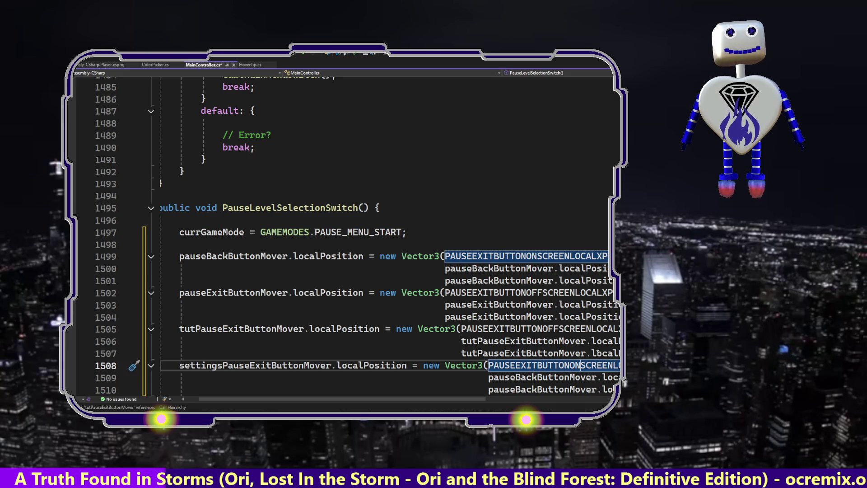
pyautogui.press('Down')
pyautogui.press('Down')
pyautogui.press('Down')
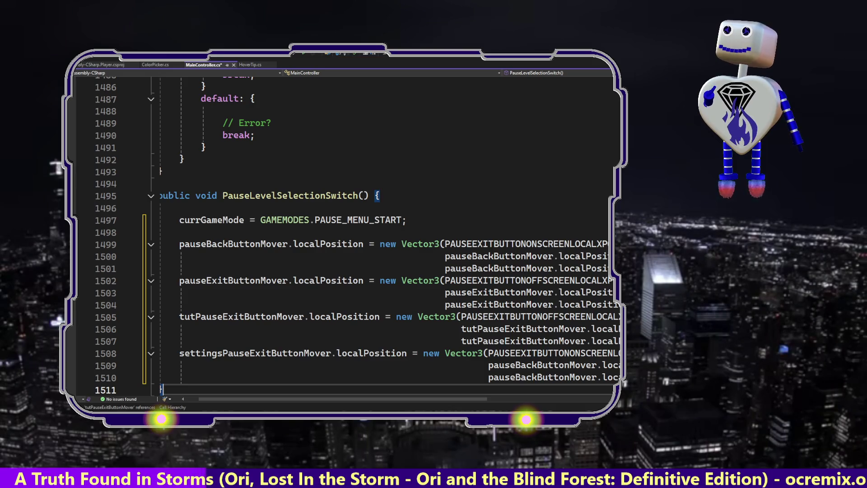
pyautogui.doubleClick(292, 355)
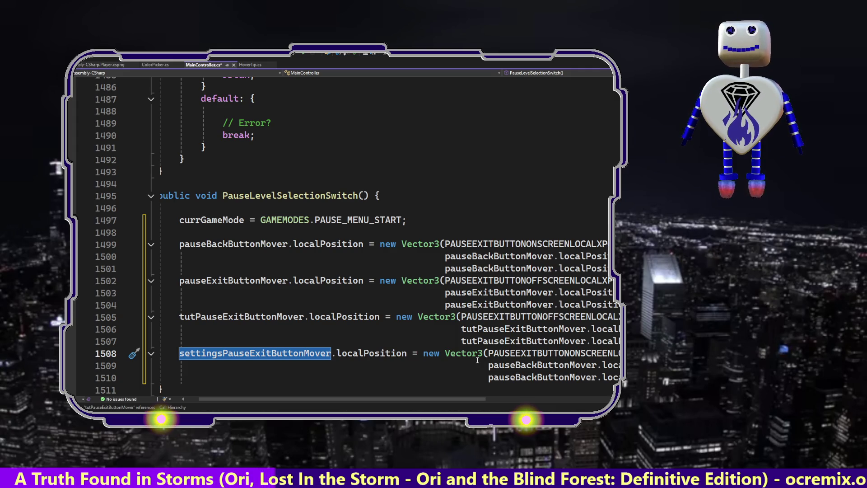
pyautogui.hotkey('ctrl', 's')
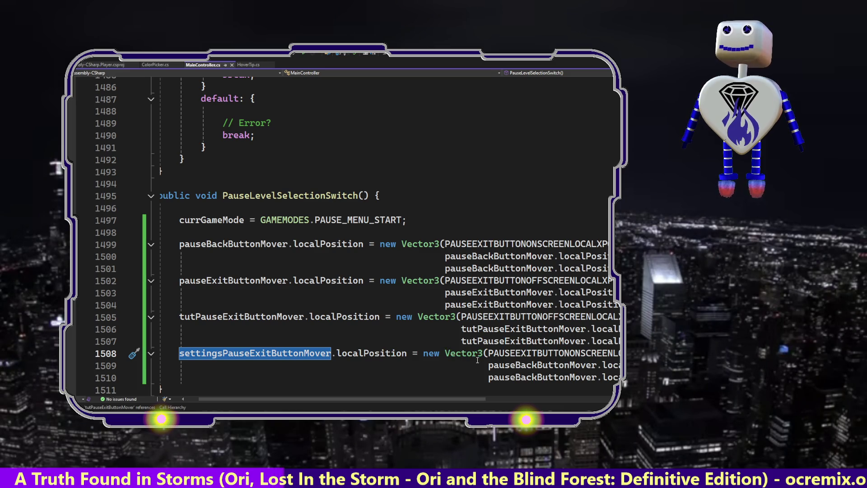
pyautogui.hotkey('alt', 'Tab')
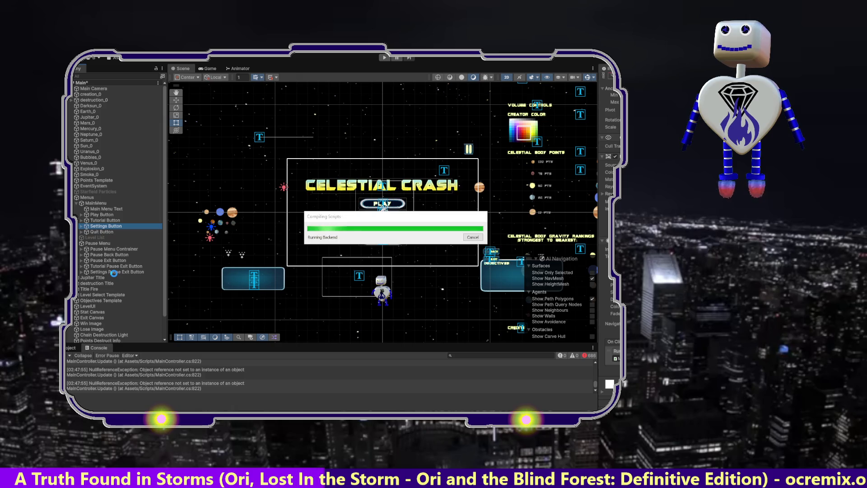
# After Unity recompiles the scripts, select Settings Pause Exit Button in the Hierarchy.
pyautogui.click(114, 273)
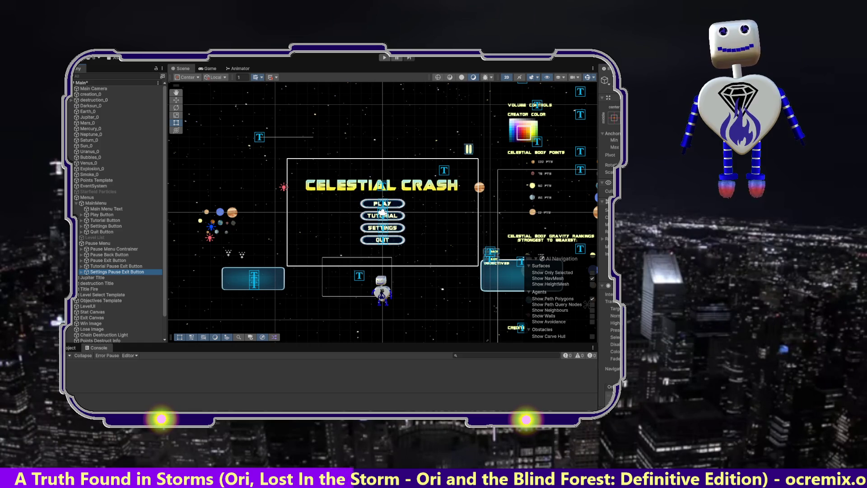
pyautogui.scroll(-1, 611, 248)
pyautogui.scroll(-1, 611, 226)
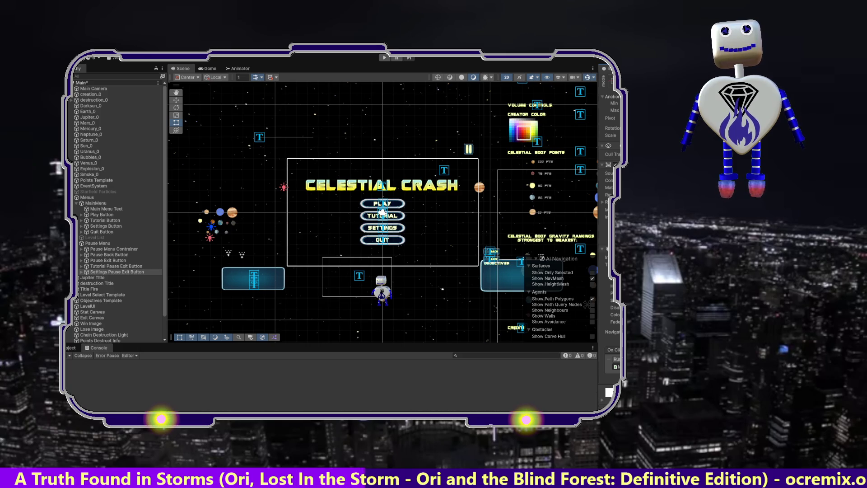
pyautogui.hotkey('alt', 'Tab')
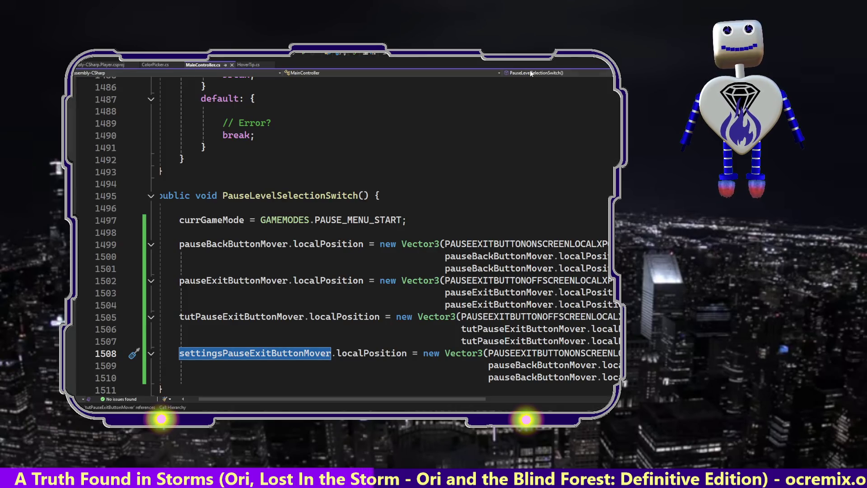
# Review PauseLevelSwitch's switch cases, then move up to the GameMainMenuSwitch definition.
pyautogui.click(533, 73)
pyautogui.click(534, 88)
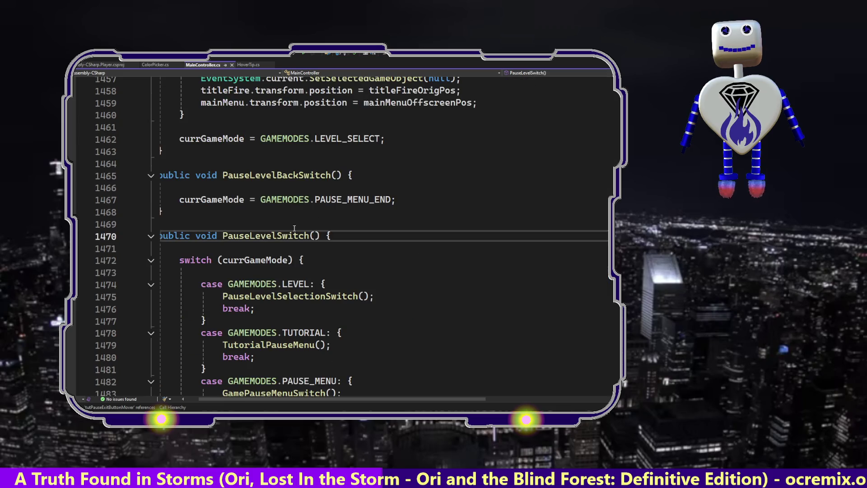
pyautogui.click(296, 367)
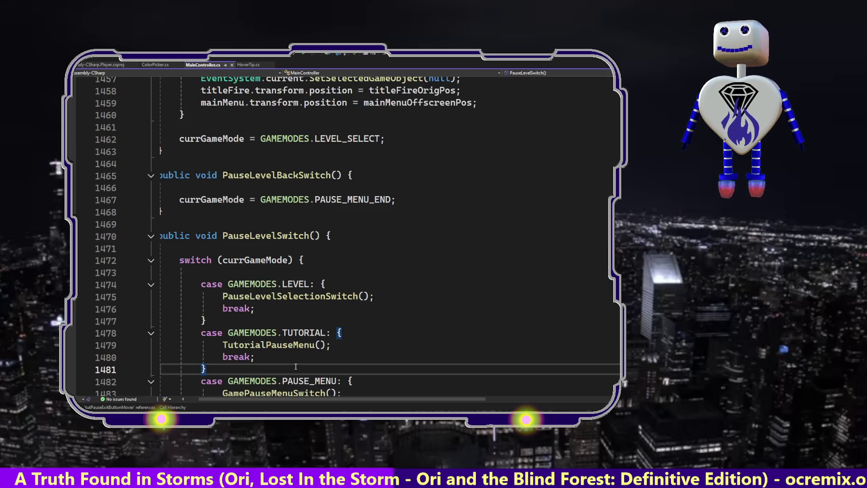
pyautogui.press('Down')
pyautogui.press('Down')
pyautogui.press('Down')
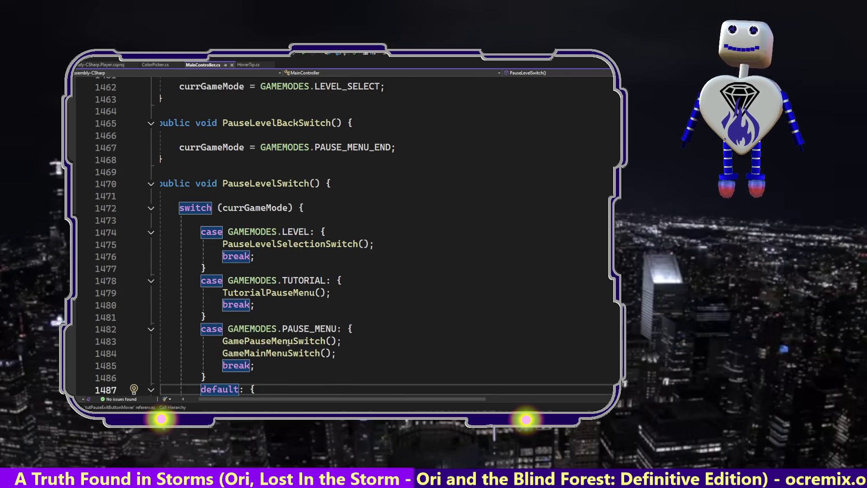
pyautogui.click(283, 341)
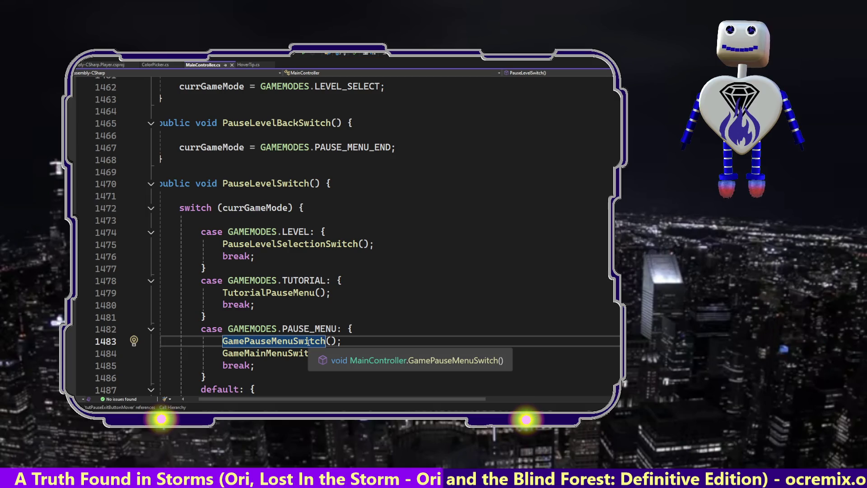
pyautogui.doubleClick(226, 355)
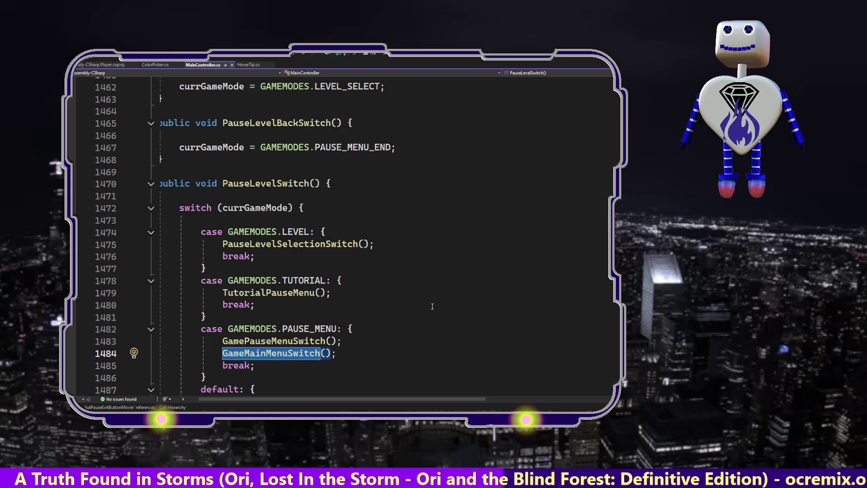
pyautogui.click(443, 195)
pyautogui.press('Up')
pyautogui.press('Up')
pyautogui.press('Up')
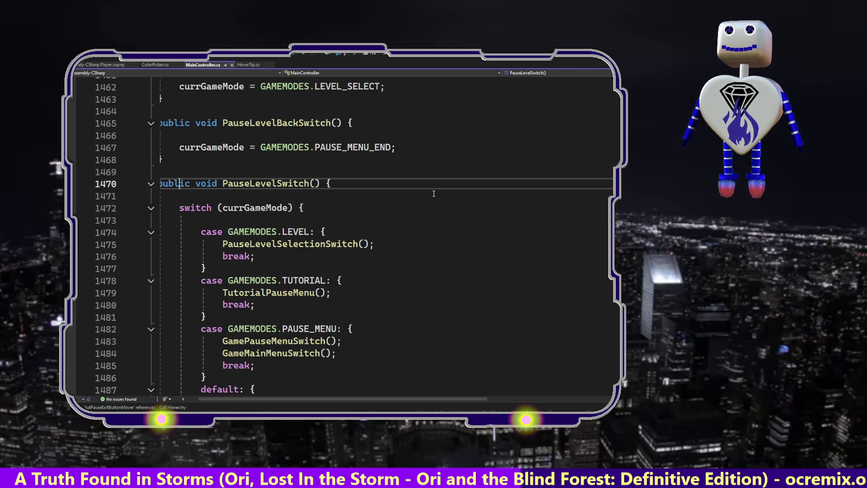
pyautogui.press('Up')
pyautogui.press('Up')
pyautogui.press('Up')
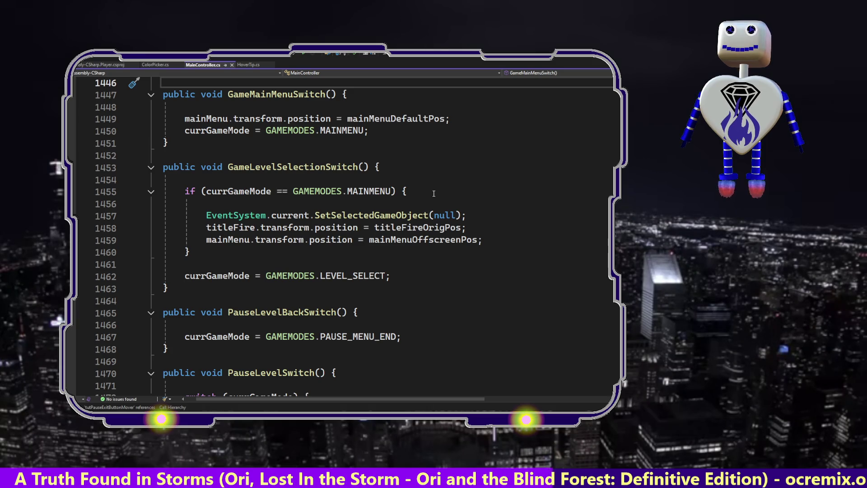
# Check GamePauseMenuSwitch, then return to PauseLevelSelectionSwitch's four button-position assignments.
pyautogui.press('Up')
pyautogui.press('Up')
pyautogui.press('Up')
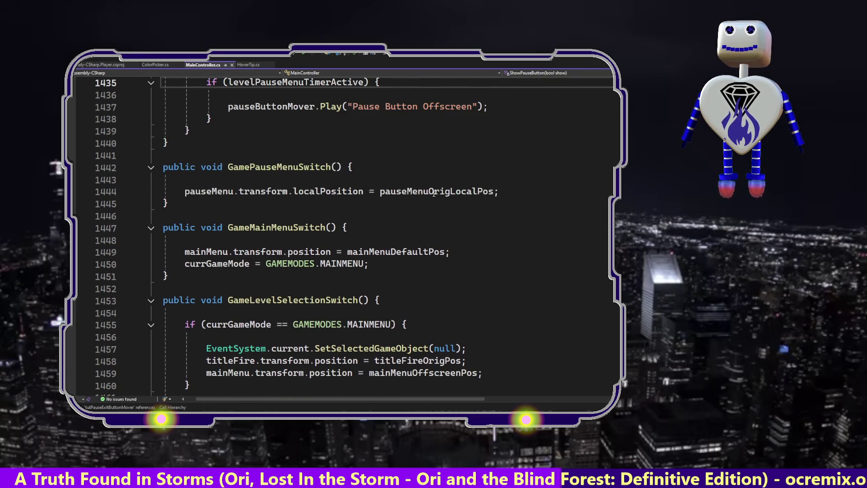
pyautogui.press('Up')
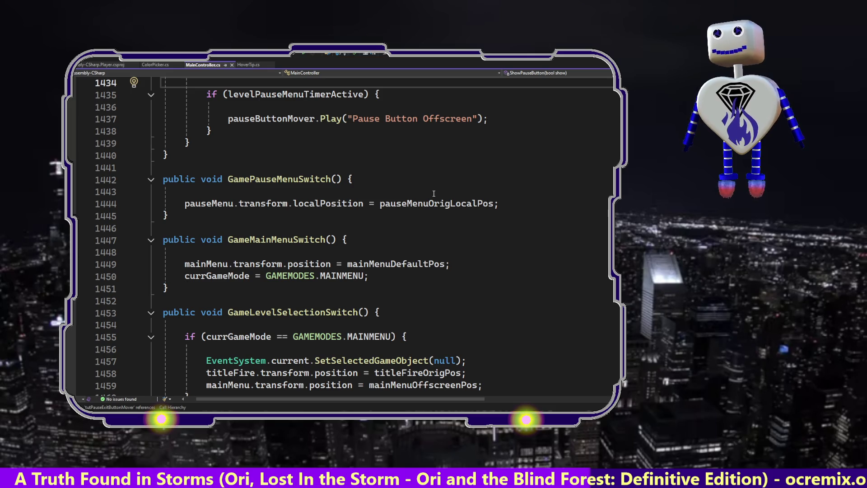
pyautogui.hotkey('ctrl', '-')
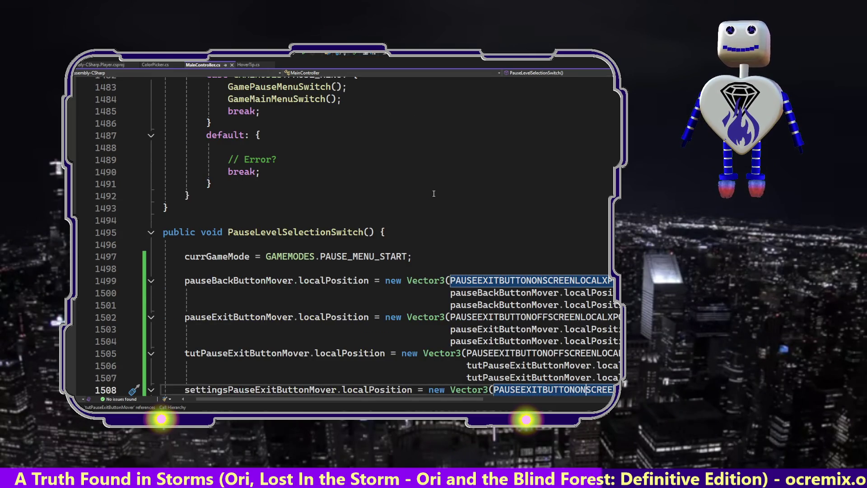
pyautogui.press('Down')
pyautogui.press('Down')
pyautogui.press('Down')
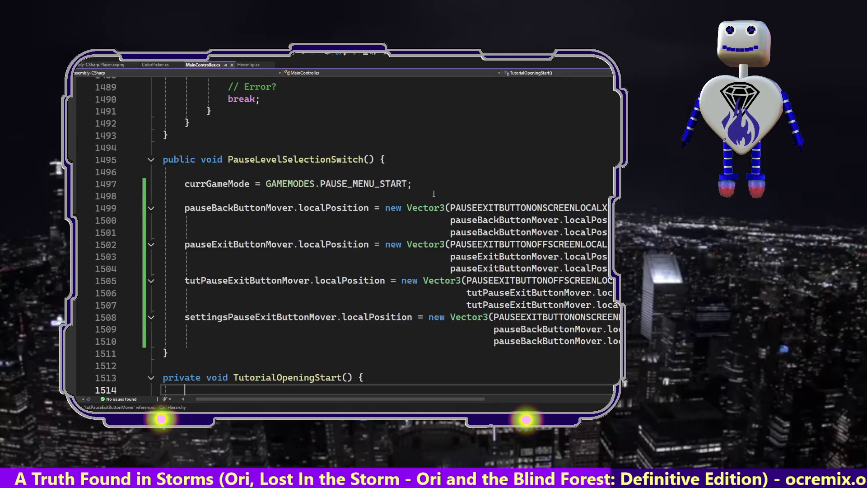
pyautogui.press('Up')
pyautogui.press('Up')
pyautogui.press('Up')
pyautogui.press('End')
pyautogui.press('Down')
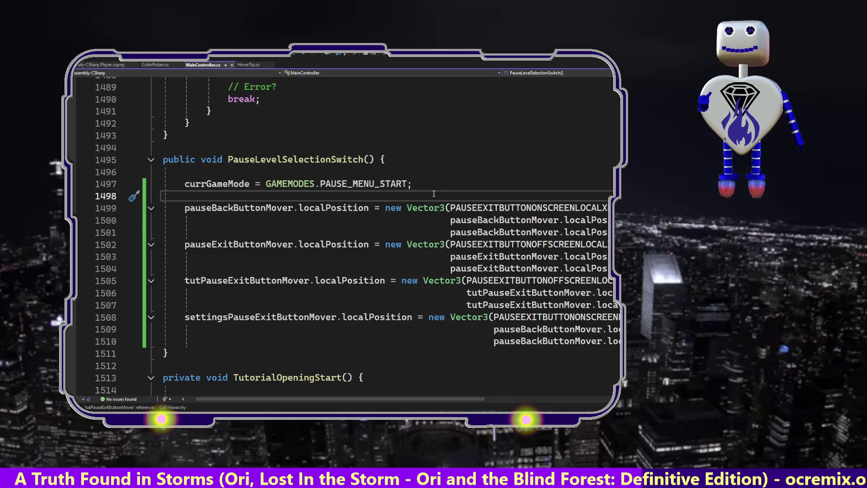
pyautogui.press('Down')
pyautogui.press('Down')
pyautogui.press('Down')
pyautogui.press('Up')
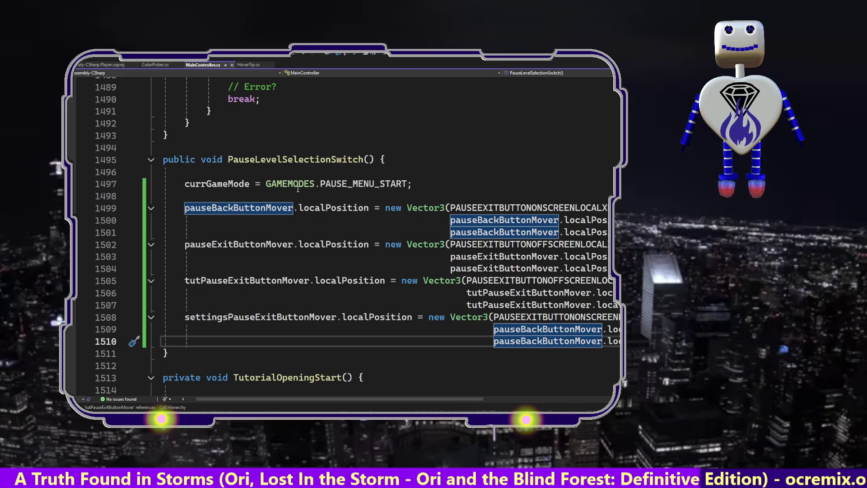
pyautogui.click(537, 73)
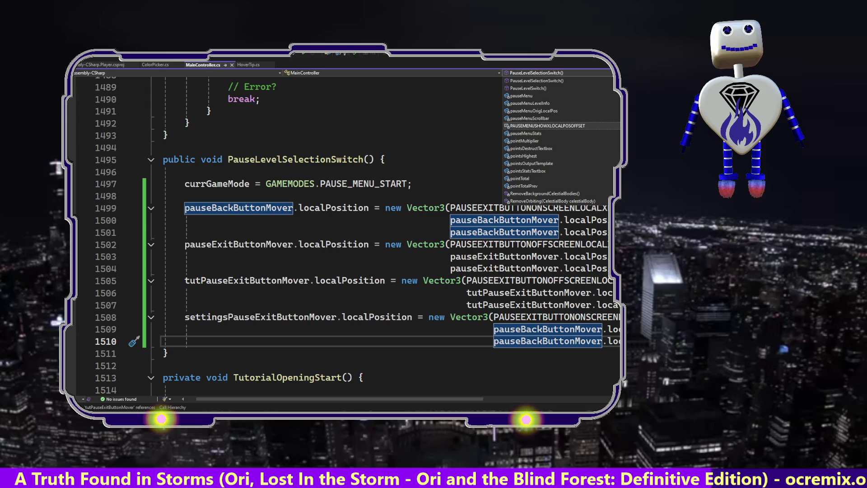
# Jump to GameMainMenuSwitch() from the member list and inspect its GAMEMODES and mainMenu references.
pyautogui.scroll(10, 560, 140)
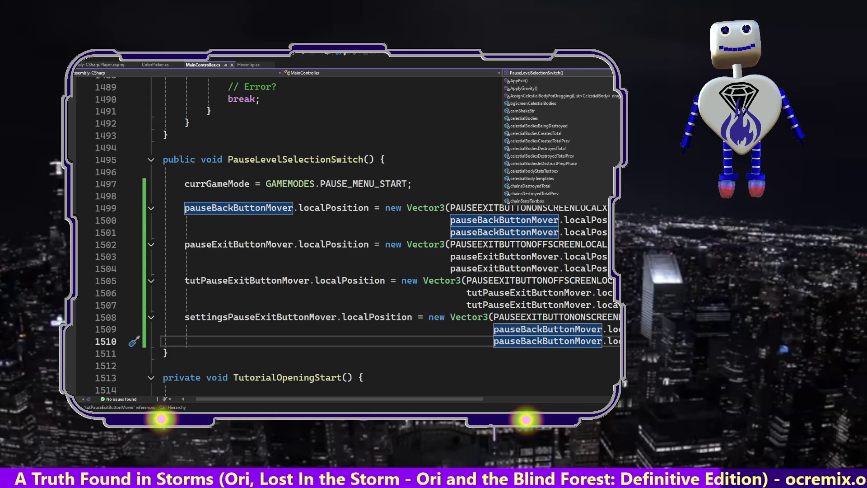
pyautogui.scroll(-10, 560, 140)
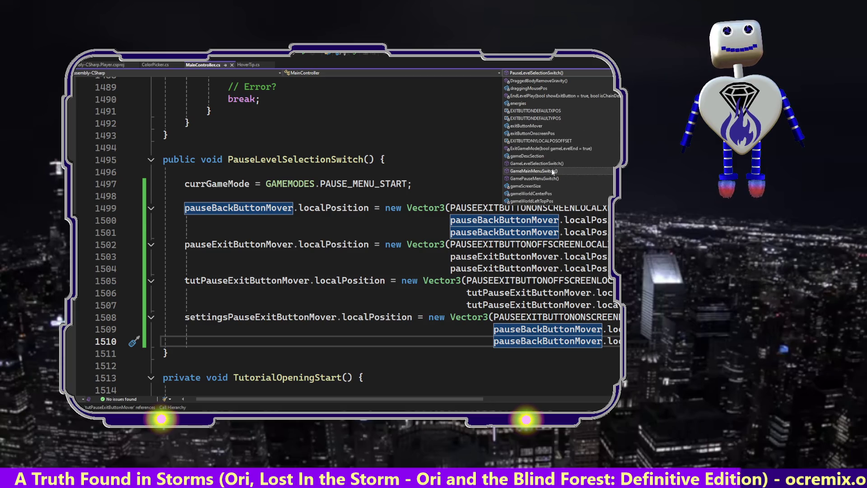
pyautogui.click(550, 172)
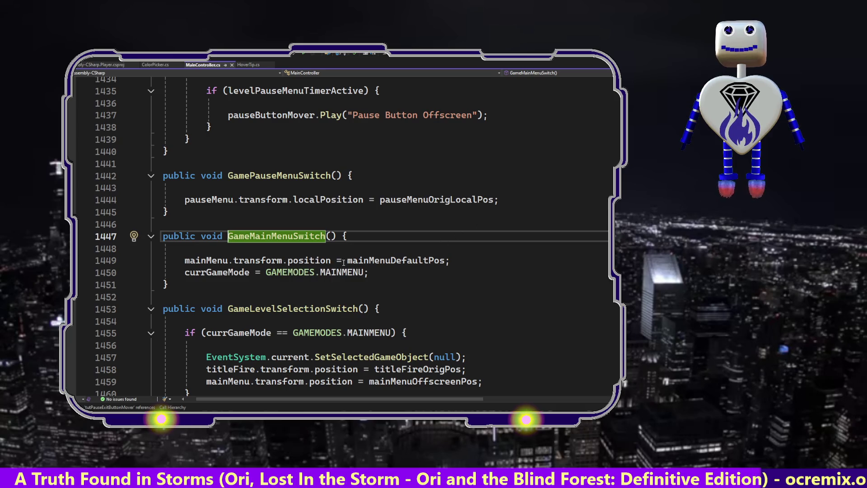
pyautogui.moveTo(360, 263)
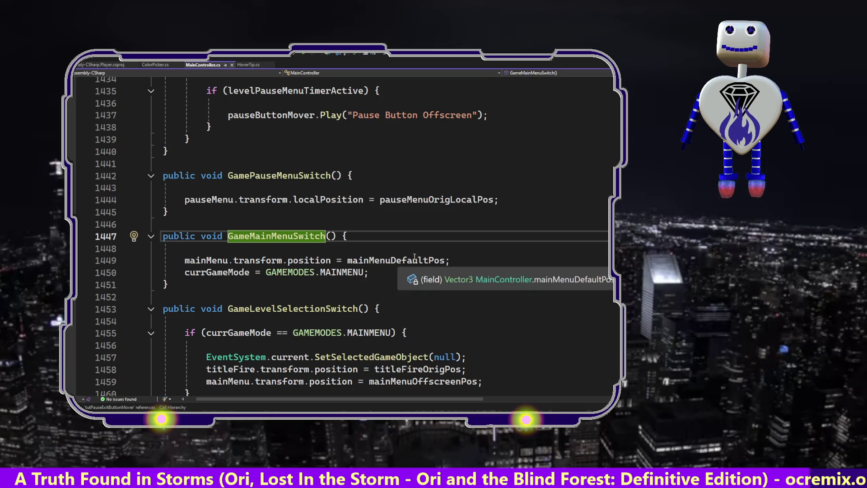
pyautogui.click(305, 272)
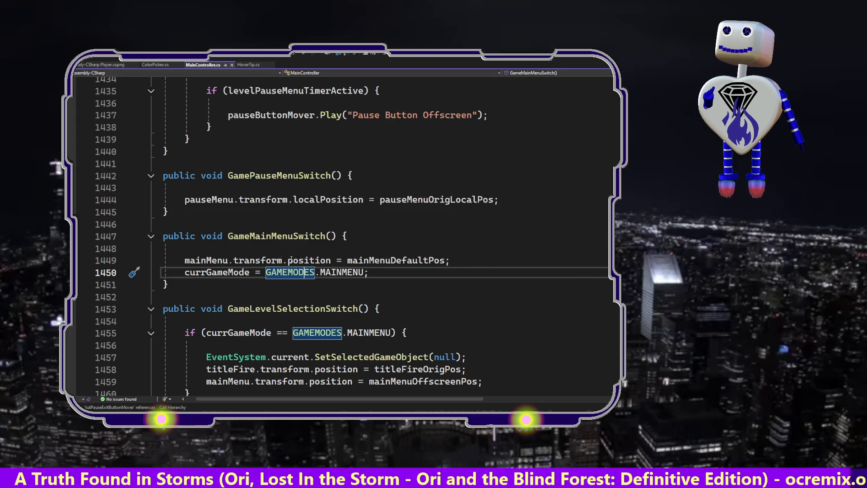
pyautogui.click(217, 260)
# Find all mainMenu references and copy the offscreen line from SetupTutorial.
pyautogui.rightClick(215, 260)
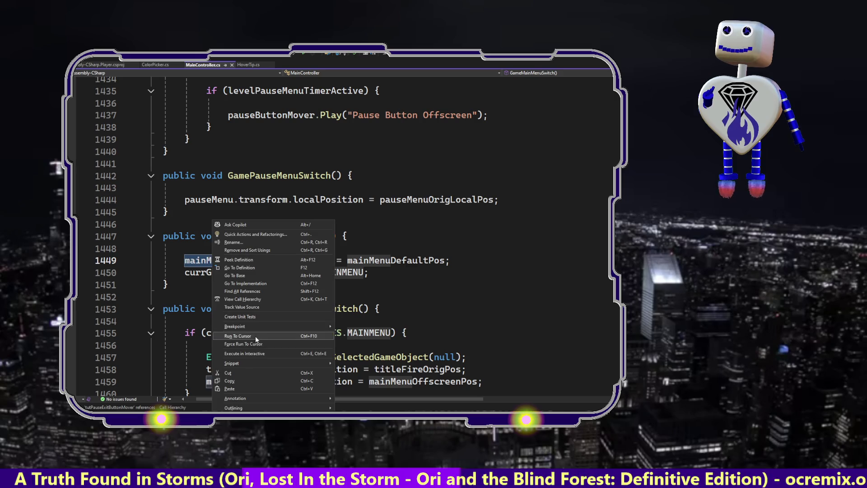
pyautogui.click(254, 291)
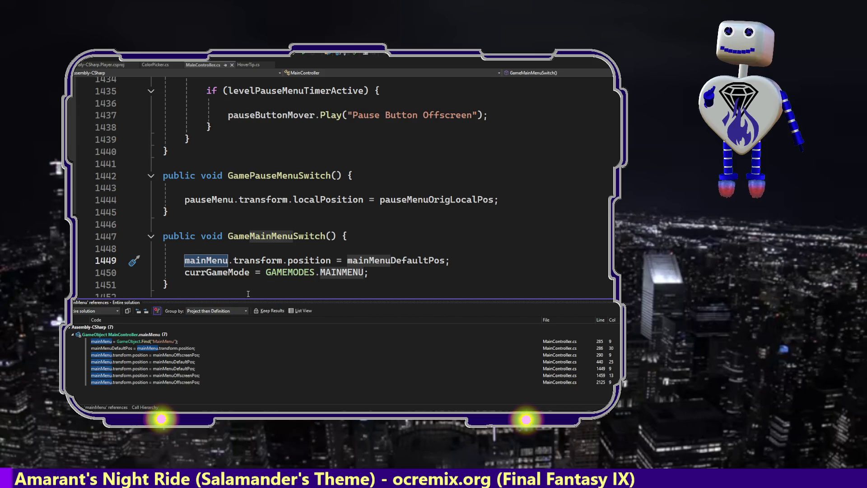
pyautogui.click(179, 356)
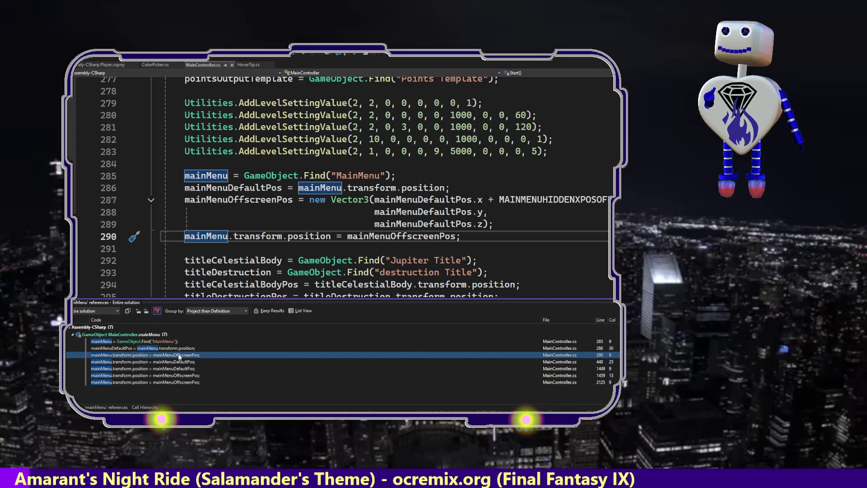
pyautogui.click(179, 376)
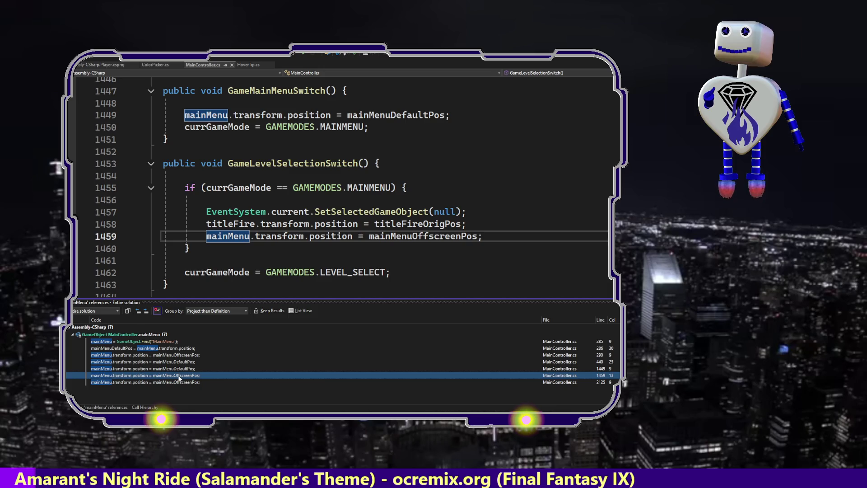
pyautogui.click(177, 384)
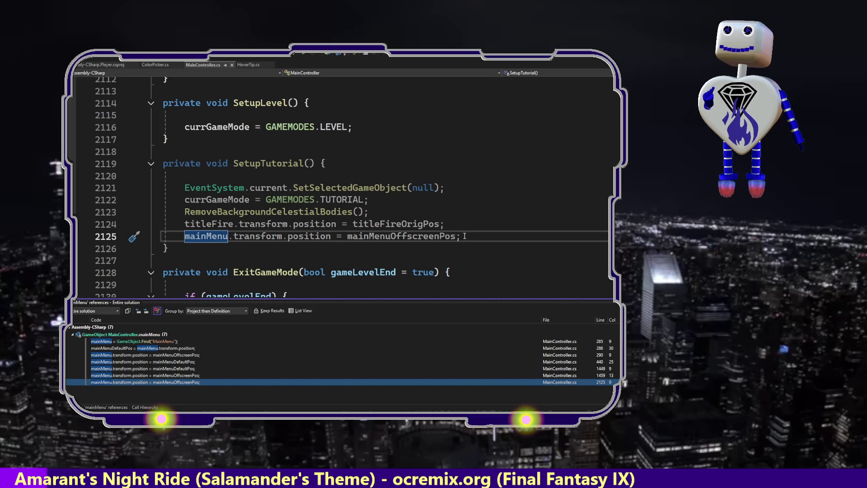
pyautogui.moveTo(464, 236); pyautogui.dragTo(471, 228)
pyautogui.hotkey('ctrl', 'c')
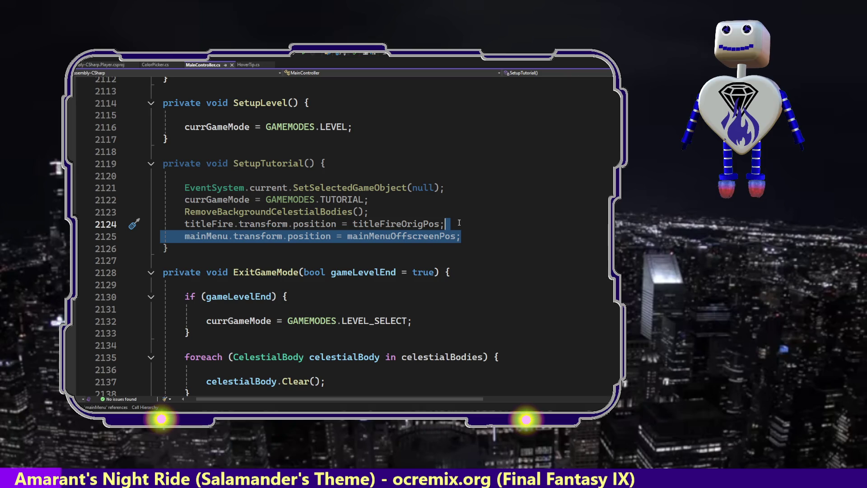
# Paste the mainMenu offscreen line after PAUSE_MENU_START in PauseLevelSelectionSwitch and save.
pyautogui.hotkey('ctrl', '-')
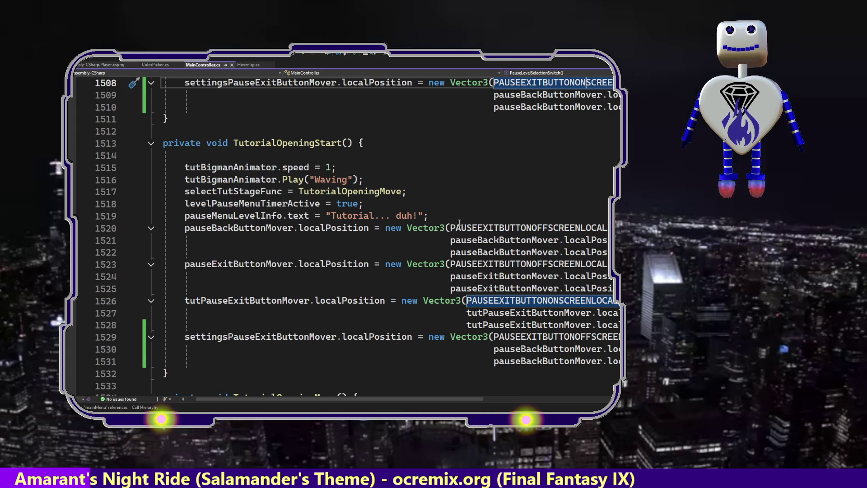
pyautogui.click(496, 127)
pyautogui.press('Up')
pyautogui.press('Up')
pyautogui.press('Up')
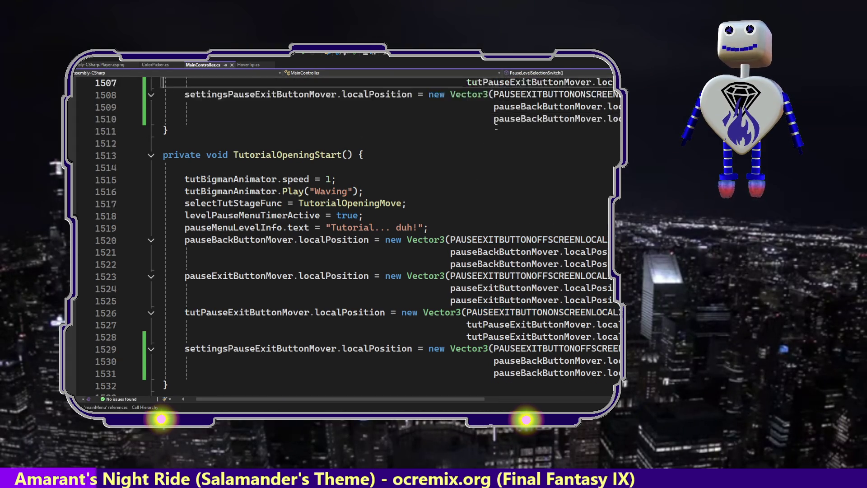
pyautogui.press('Up')
pyautogui.press('Up')
pyautogui.press('Up')
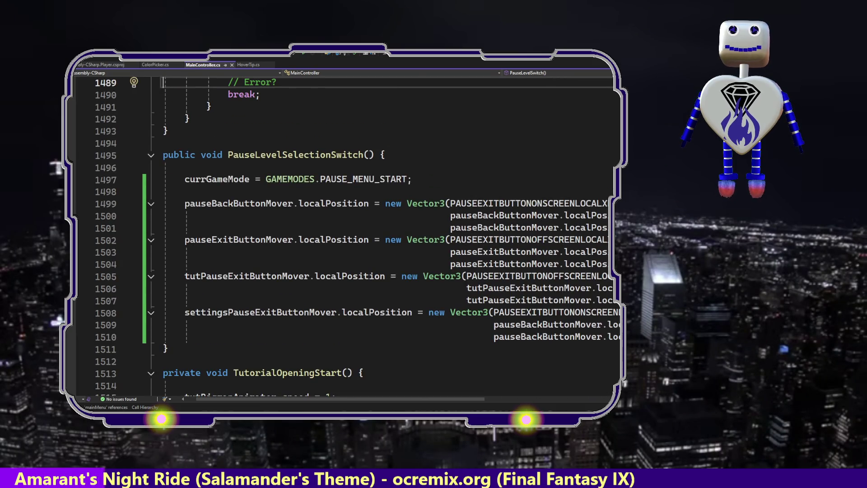
pyautogui.click(430, 180)
pyautogui.press('Return')
pyautogui.hotkey('ctrl', 'v')
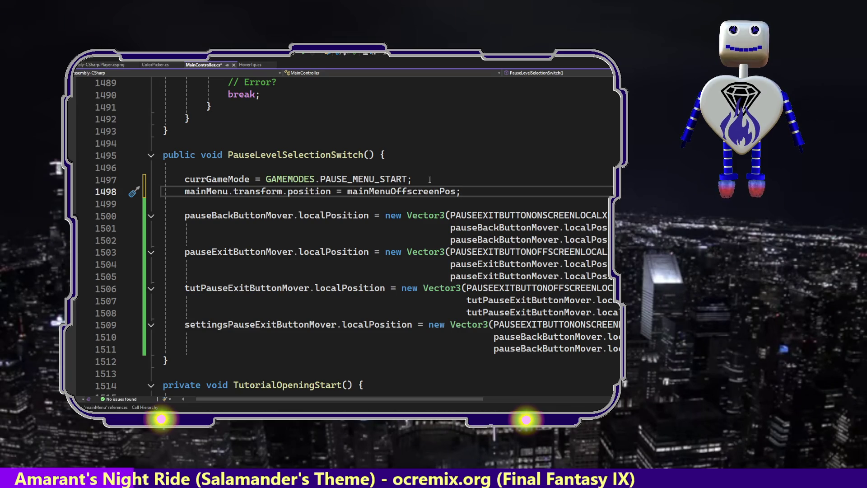
pyautogui.hotkey('ctrl', 's')
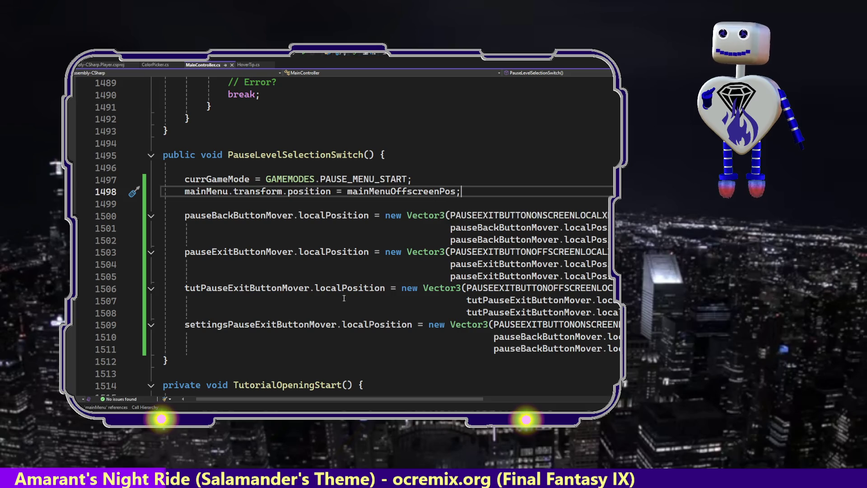
pyautogui.doubleClick(281, 328)
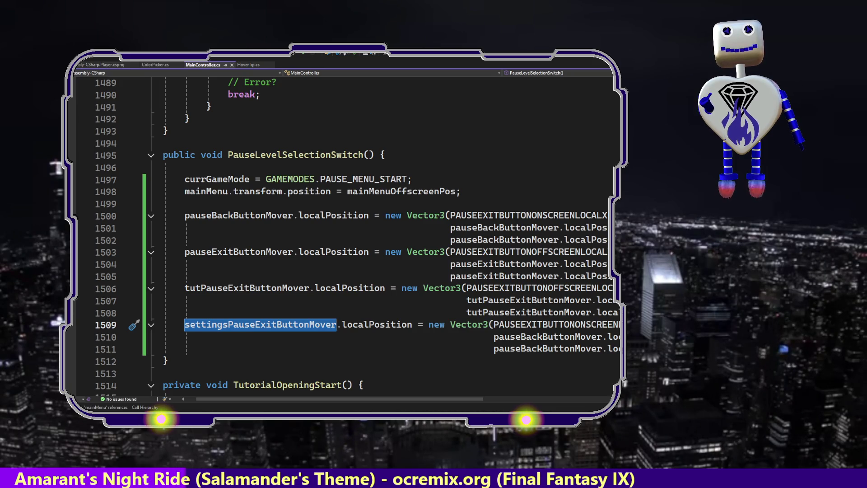
pyautogui.hotkey('shift', 'Up')
pyautogui.hotkey('shift', 'Up')
pyautogui.hotkey('shift', 'Up')
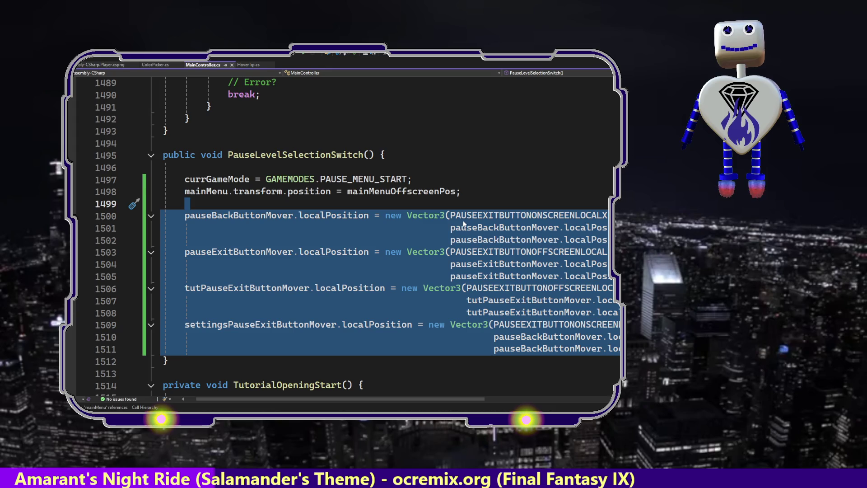
pyautogui.doubleClick(239, 216)
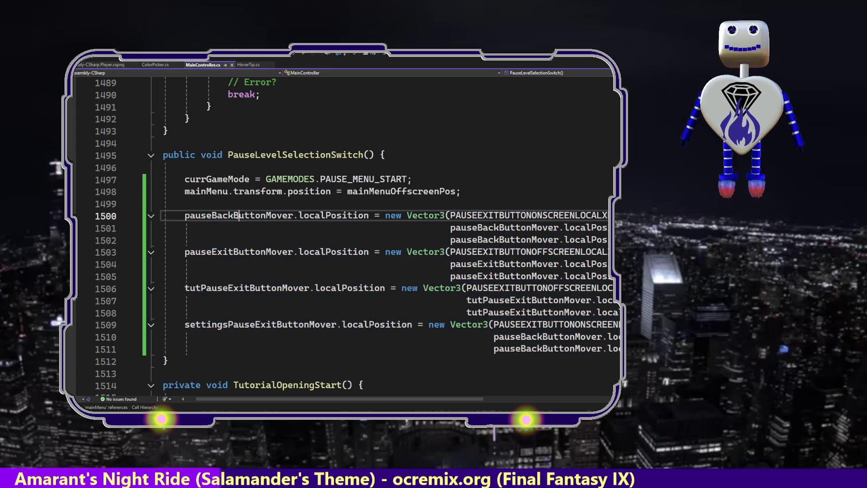
# List pauseBackButtonMover references and check its uses at lines 1500 and 1521.
pyautogui.rightClick(238, 218)
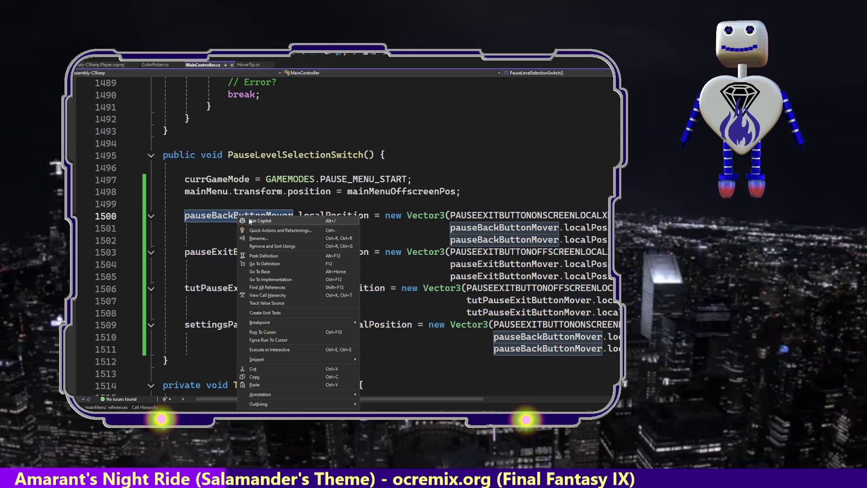
pyautogui.click(271, 279)
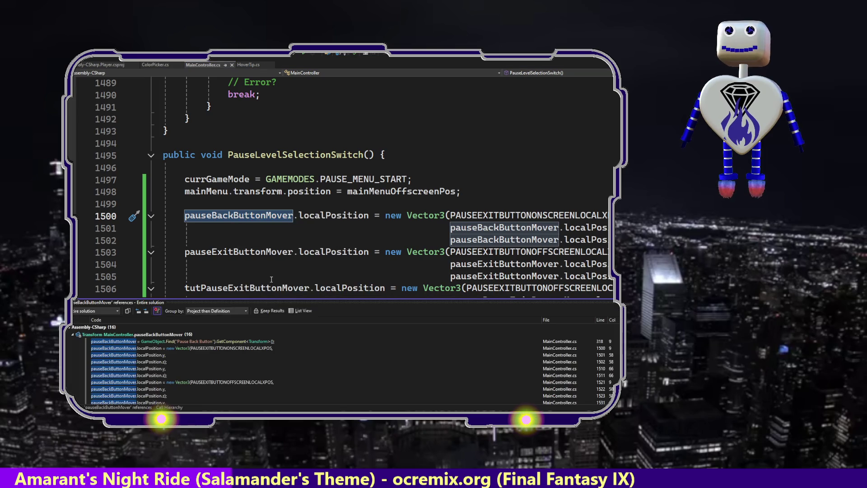
pyautogui.click(194, 348)
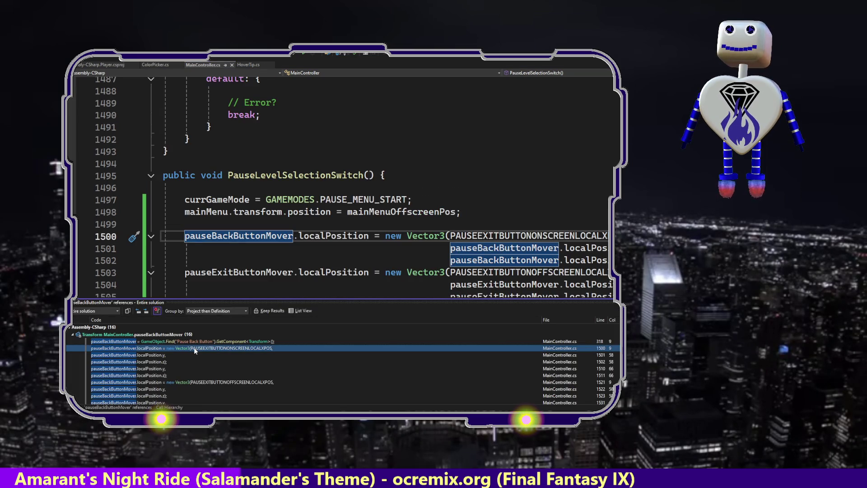
pyautogui.click(191, 382)
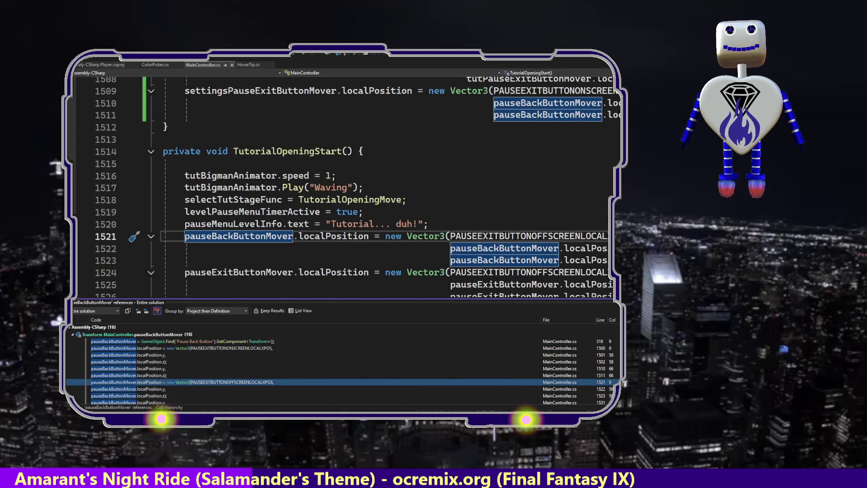
pyautogui.press('Escape')
pyautogui.scroll(-12, 343, 235)
pyautogui.scroll(7, 344, 235)
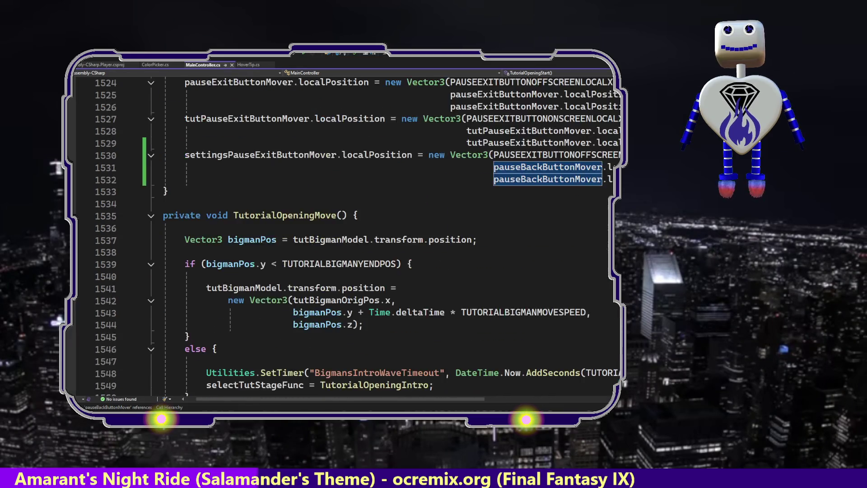
pyautogui.scroll(4, 343, 235)
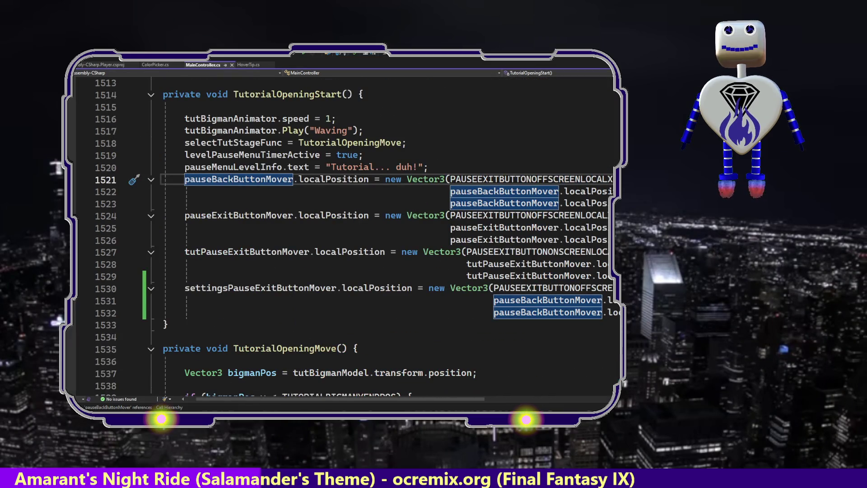
# Re-list the references and visit lines 1500, 1511, 1521 and 2062 in TutorialPauseButtonReset.
pyautogui.rightClick(278, 188)
pyautogui.click(292, 256)
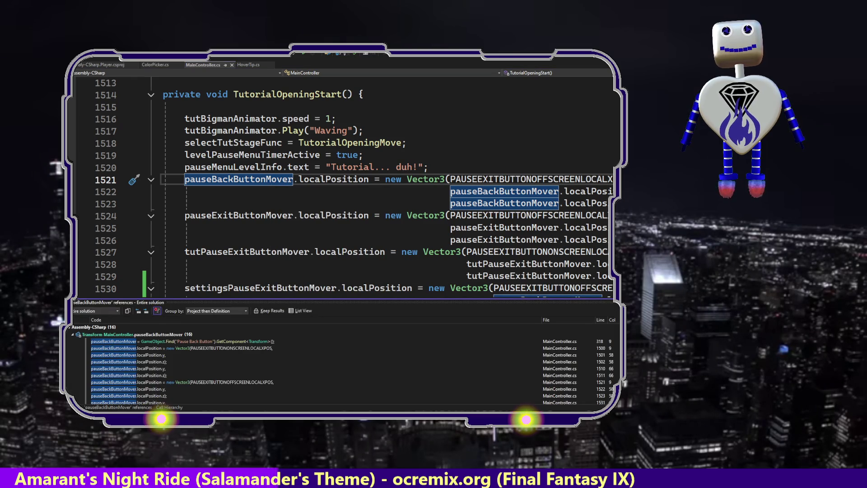
pyautogui.scroll(-2, 307, 364)
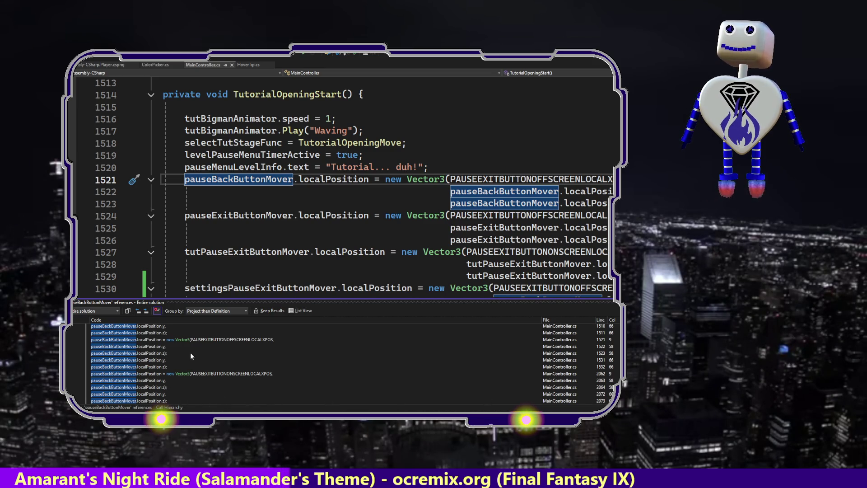
pyautogui.click(183, 340)
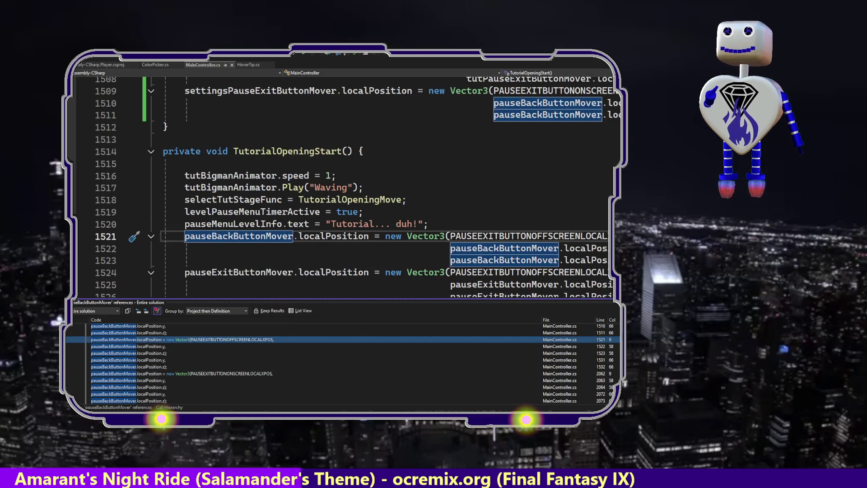
pyautogui.scroll(2, 343, 364)
pyautogui.scroll(-1, 343, 364)
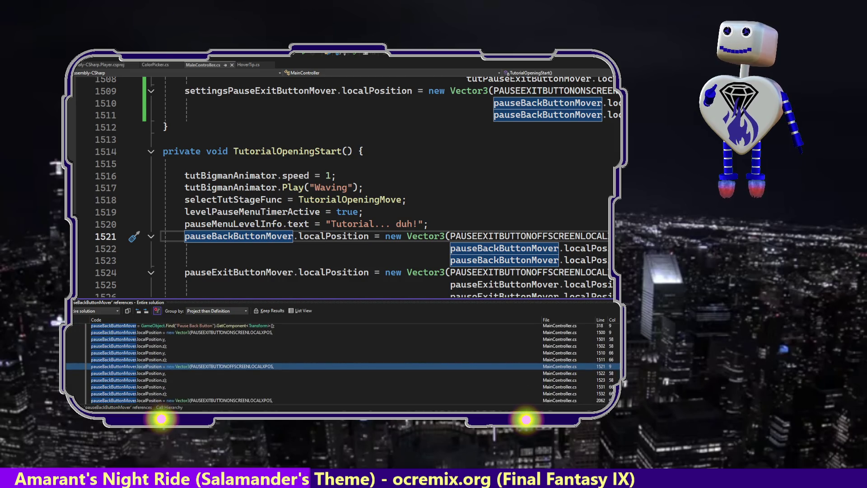
pyautogui.click(197, 332)
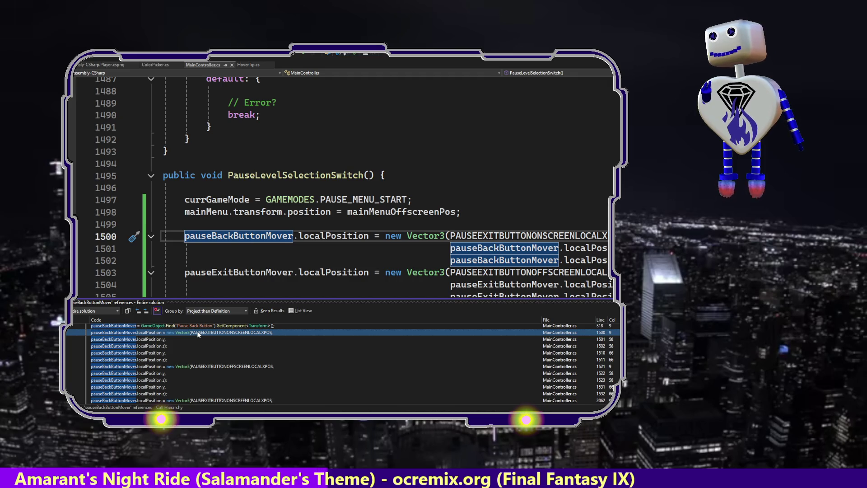
pyautogui.click(206, 362)
pyautogui.click(205, 365)
pyautogui.click(430, 400)
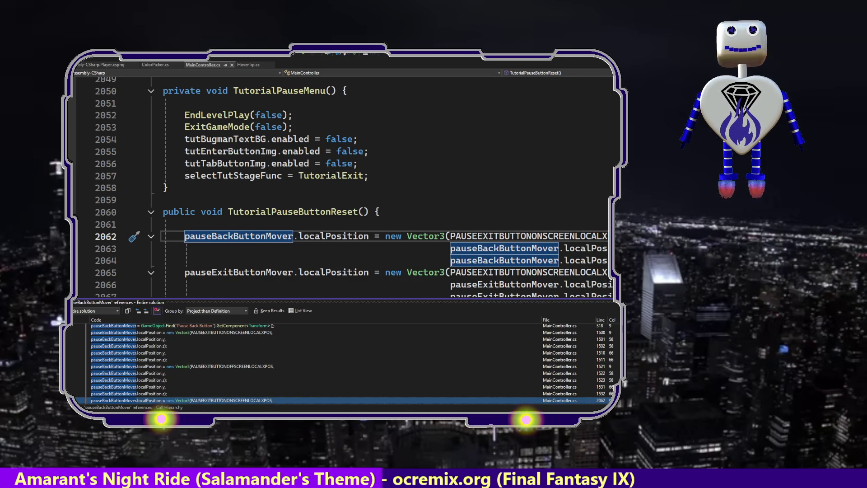
pyautogui.scroll(-2, 338, 363)
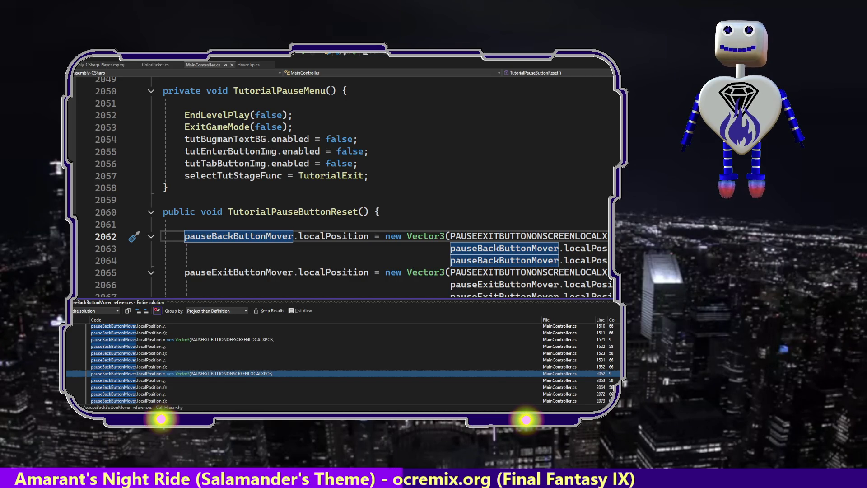
pyautogui.click(364, 247)
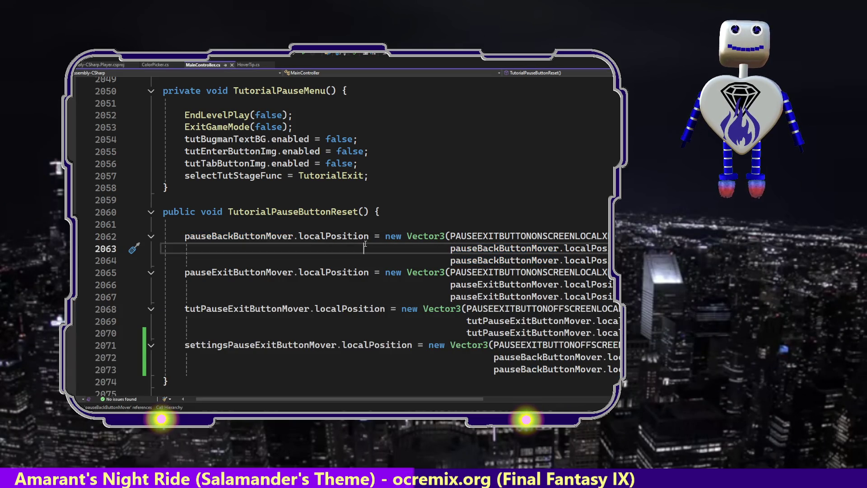
# Review the ONSCREEN and OFFSCREEN exit button constants on lines 2062 to 2071.
pyautogui.press('Down')
pyautogui.press('Down')
pyautogui.press('Down')
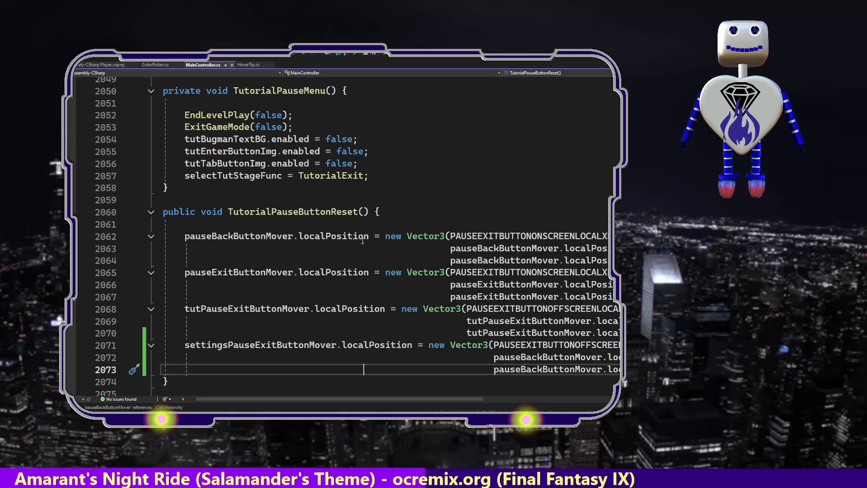
pyautogui.doubleClick(470, 236)
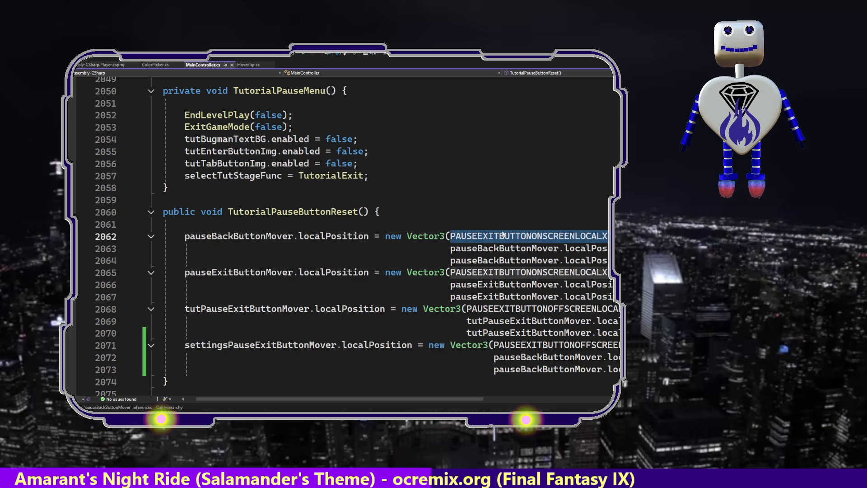
pyautogui.doubleClick(483, 273)
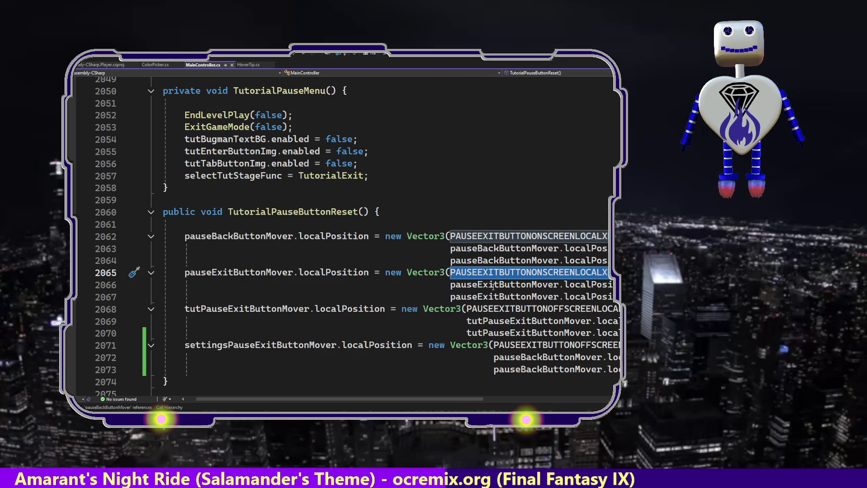
pyautogui.doubleClick(500, 311)
pyautogui.doubleClick(541, 345)
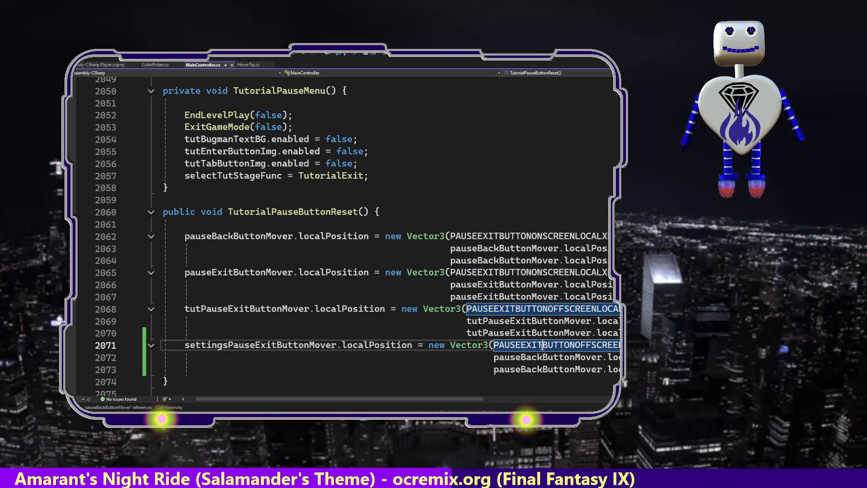
# Rename TutorialPauseButtonReset to PauseButtonReset and save MainController.cs.
pyautogui.click(310, 210)
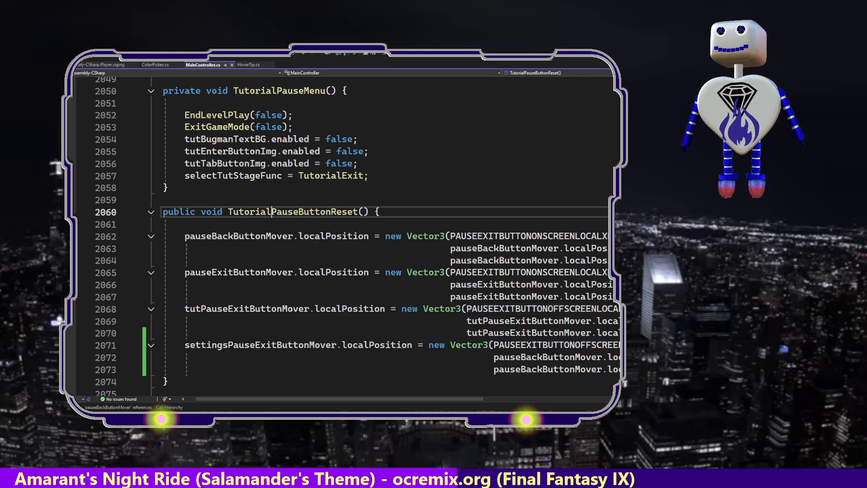
pyautogui.click(277, 212)
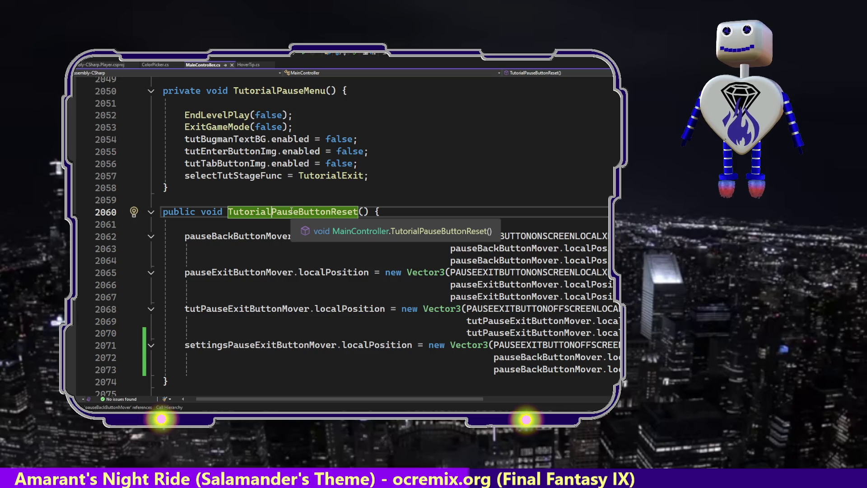
pyautogui.press('BackSpace')
pyautogui.press('BackSpace')
pyautogui.press('BackSpace')
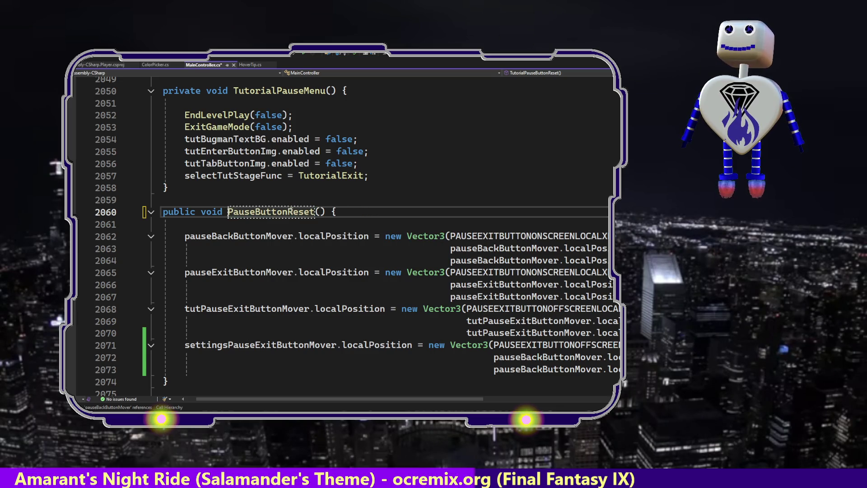
pyautogui.hotkey('ctrl', 's')
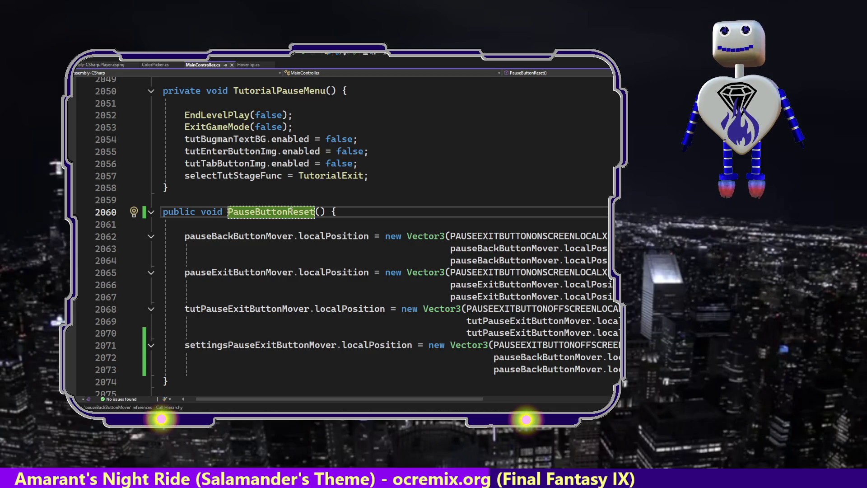
pyautogui.hotkey('alt', 'Tab')
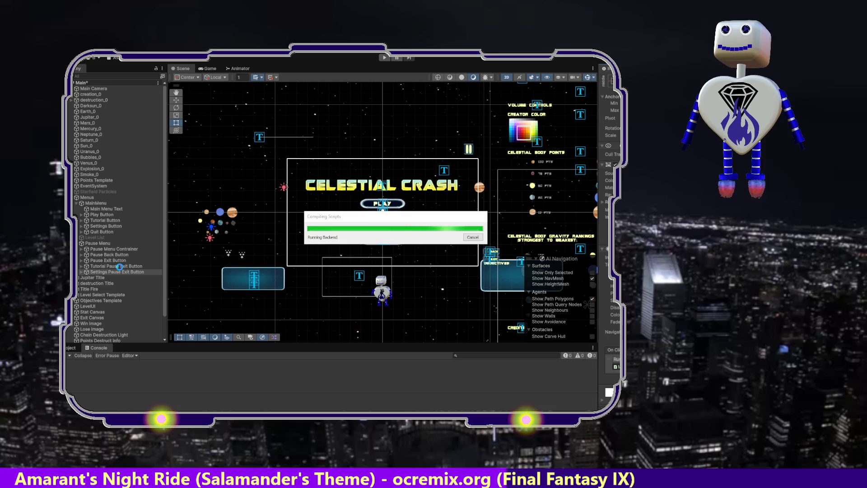
# Set the Tutorial Pause Exit Button's On Click function to MainController.PauseButtonReset.
pyautogui.click(120, 267)
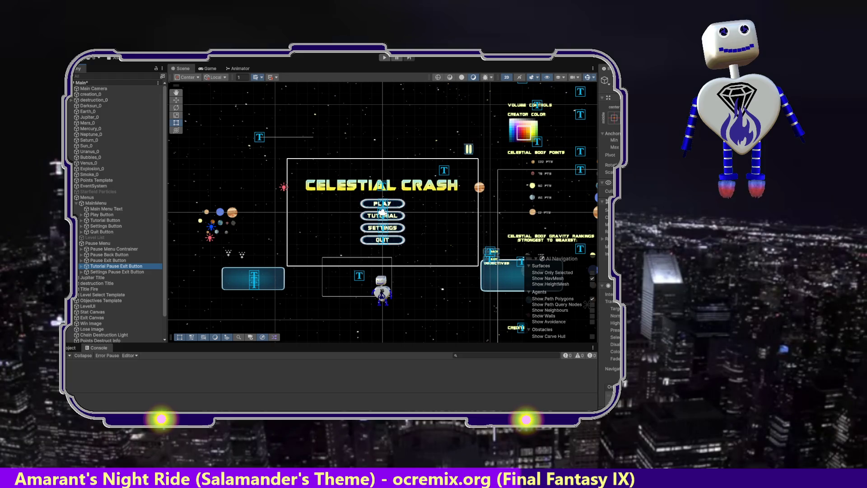
pyautogui.click(606, 221)
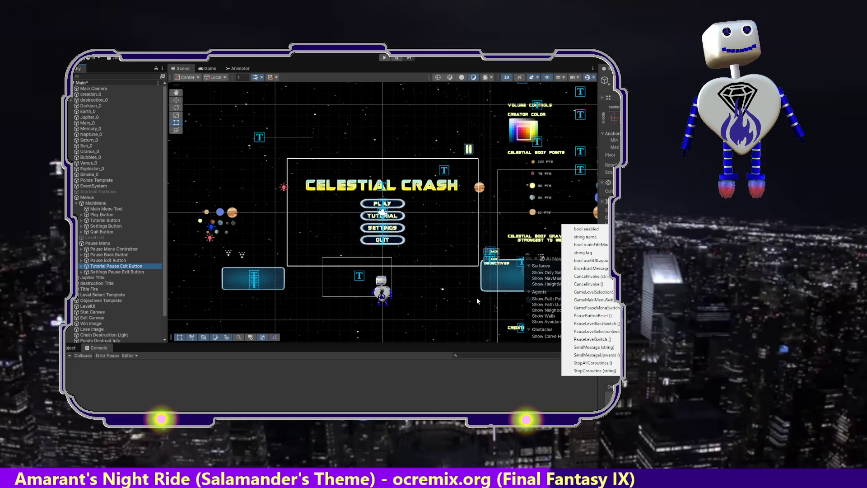
pyautogui.click(610, 319)
pyautogui.hotkey('alt', 'Tab')
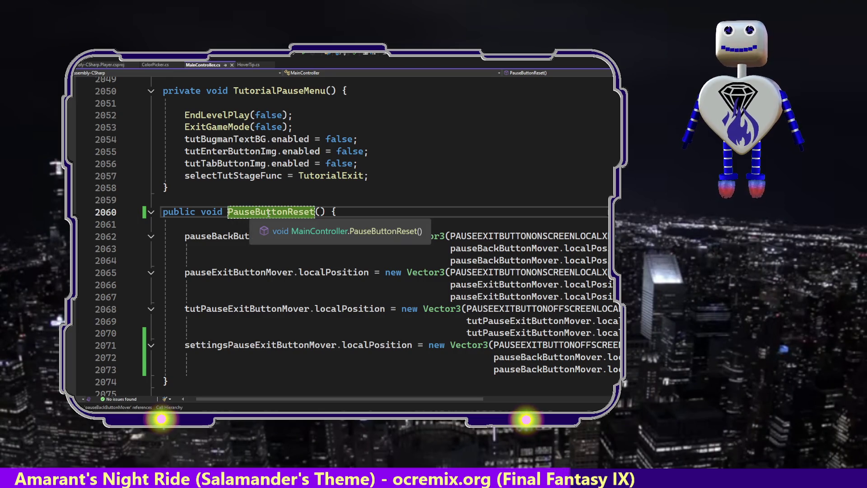
pyautogui.hotkey('alt', 'Tab')
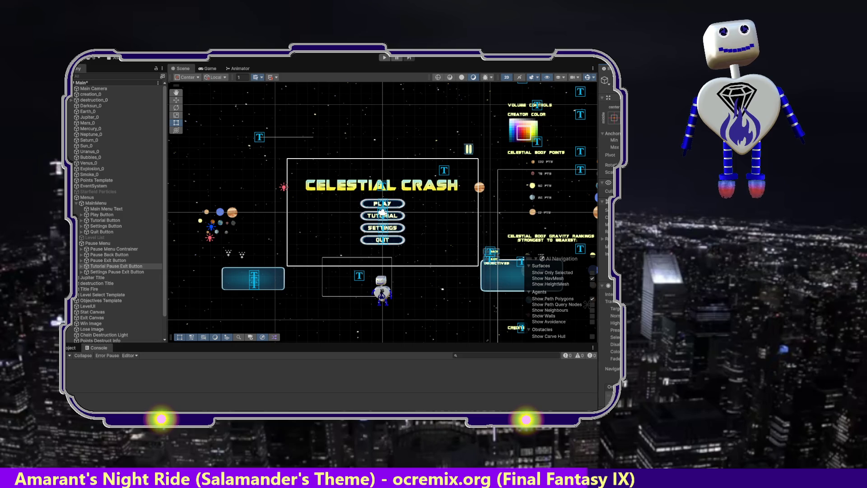
pyautogui.click(614, 393)
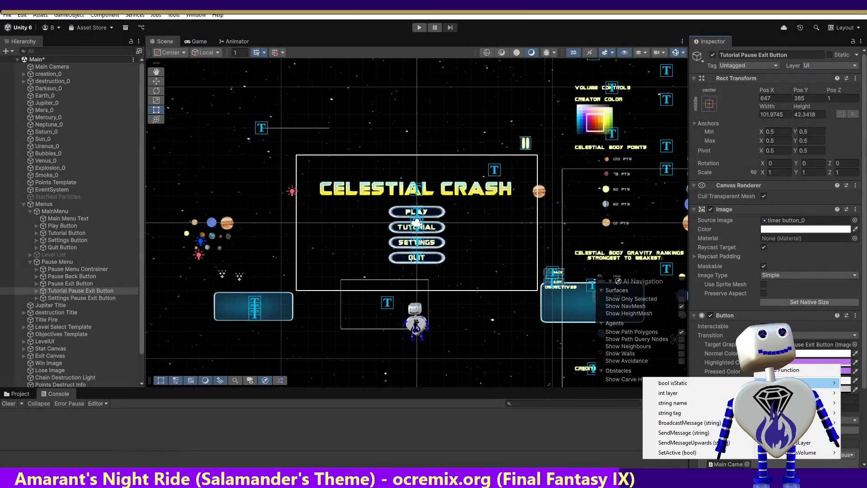
pyautogui.moveTo(790, 423)
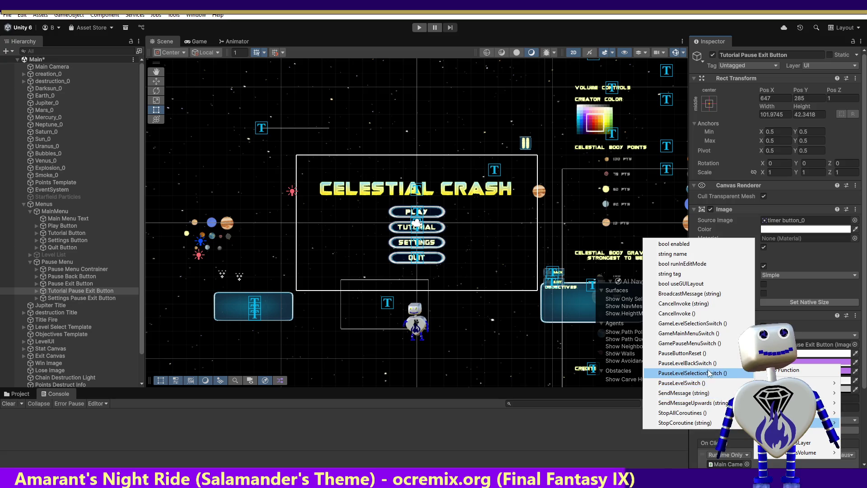
pyautogui.click(700, 353)
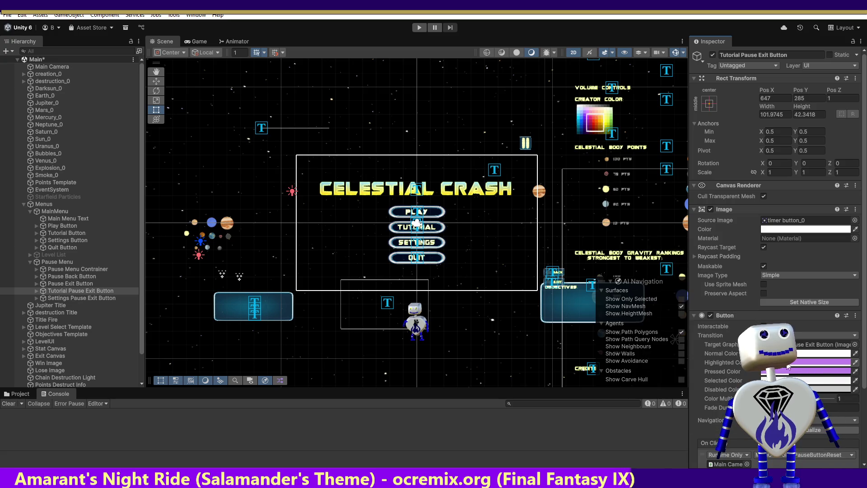
# Add a Main Camera On Click entry calling PauseButtonReset to the Settings Pause Exit Button, then save the scene.
pyautogui.click(92, 300)
pyautogui.click(864, 413)
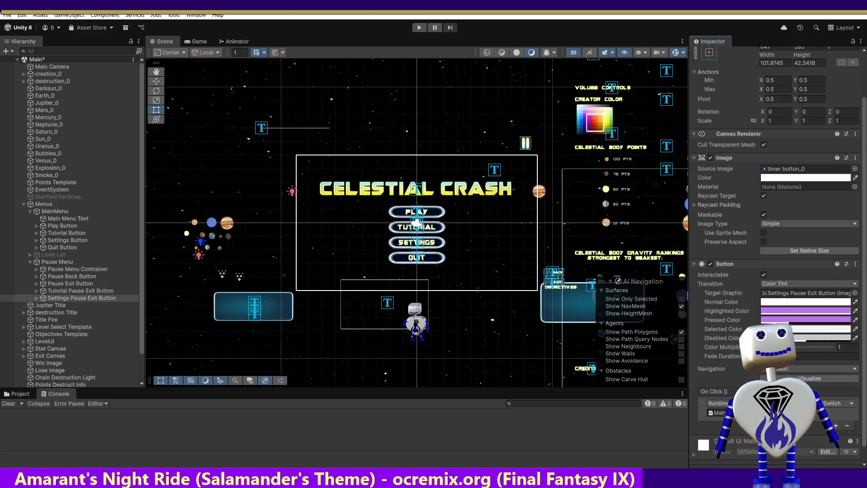
pyautogui.click(836, 426)
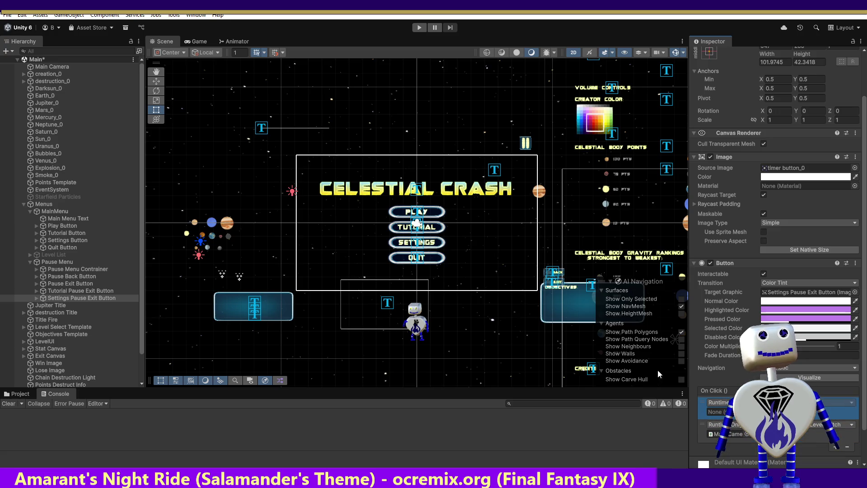
pyautogui.moveTo(47, 66)
pyautogui.mouseDown()
pyautogui.moveTo(316, 226)
pyautogui.moveTo(696, 413)
pyautogui.moveTo(722, 416)
pyautogui.mouseUp()
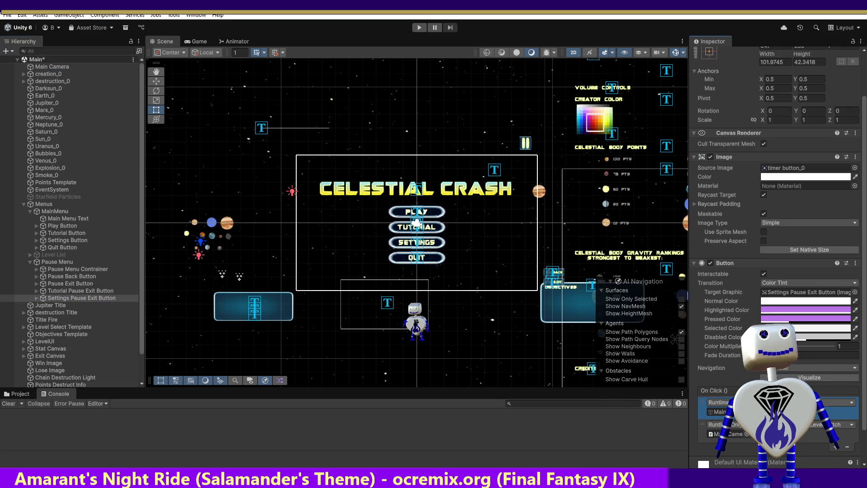
pyautogui.click(841, 403)
pyautogui.moveTo(831, 401)
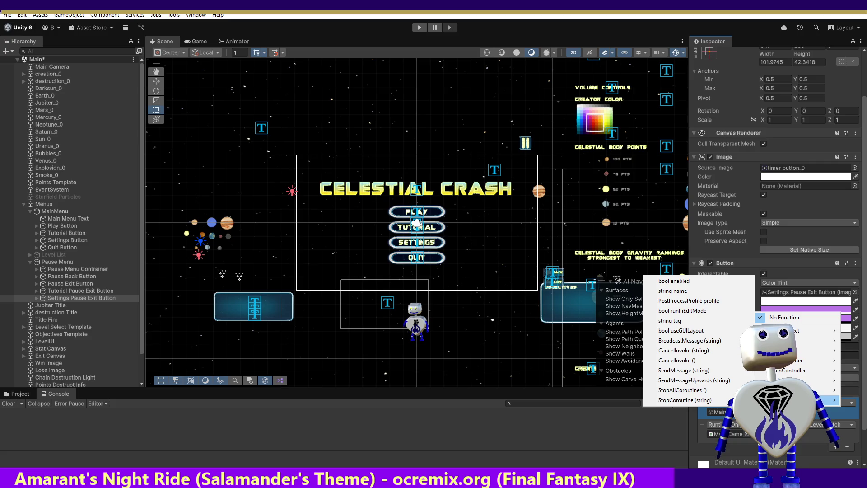
pyautogui.moveTo(813, 370)
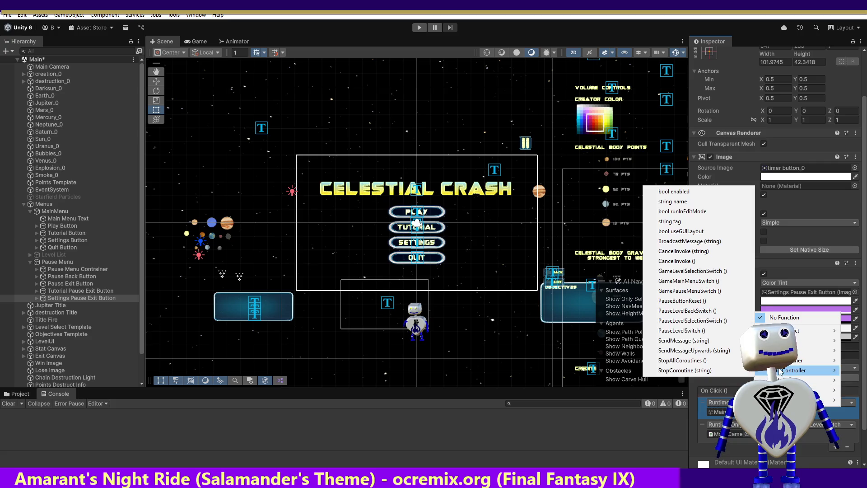
pyautogui.click(686, 301)
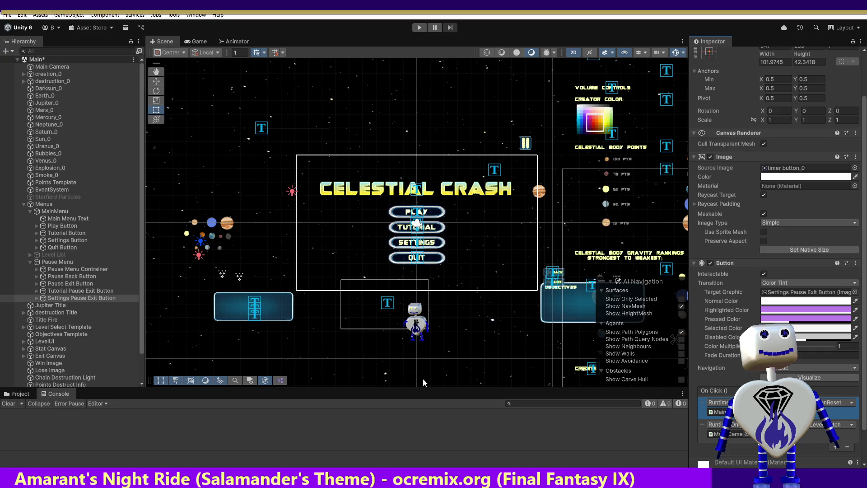
pyautogui.hotkey('ctrl', 's')
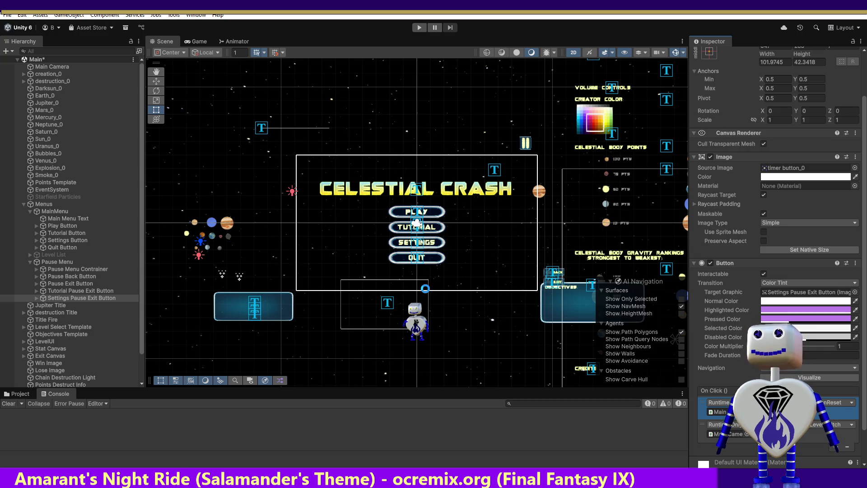
pyautogui.hotkey('alt', 'Tab')
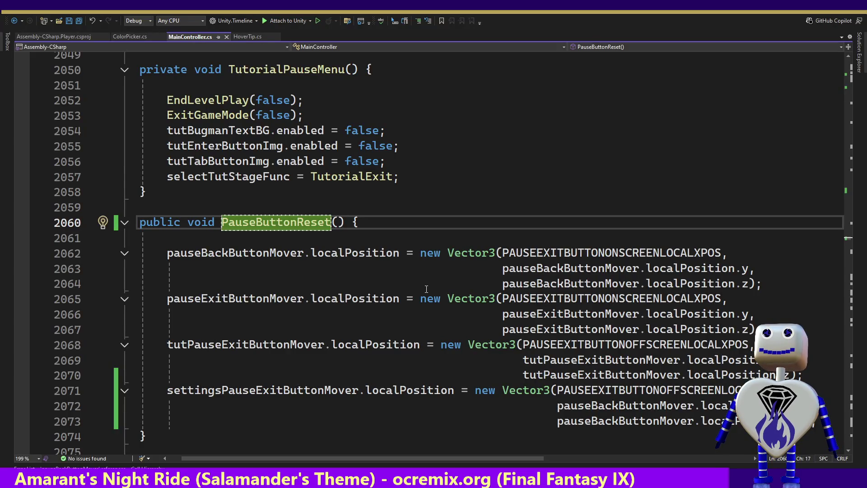
# Play-test: open SETTINGS, exit to the main menu, reopen settings and select its Exit button.
pyautogui.hotkey('alt', 'Tab')
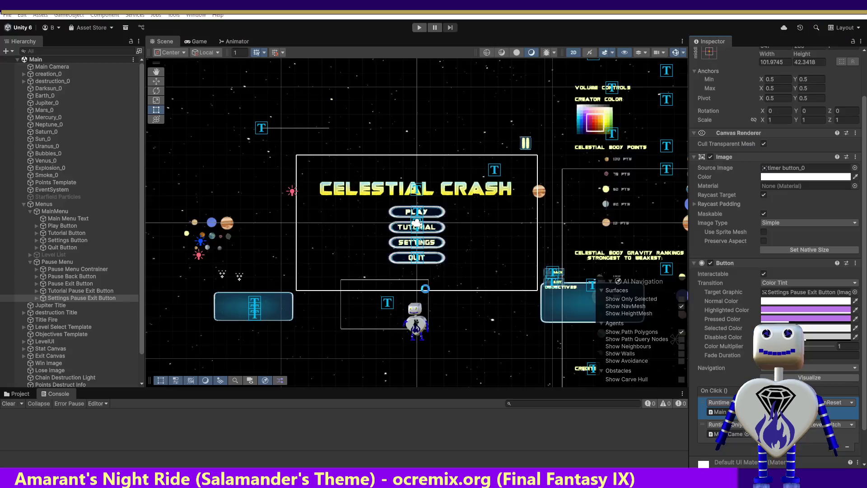
pyautogui.click(419, 27)
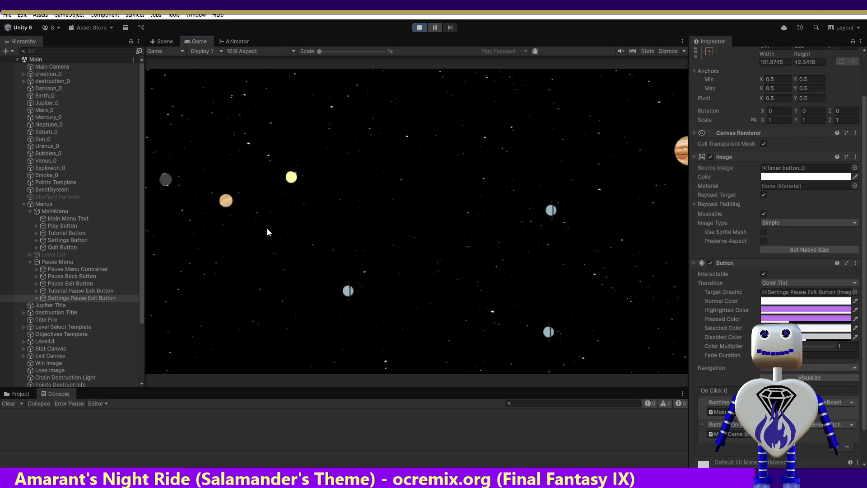
pyautogui.click(393, 273)
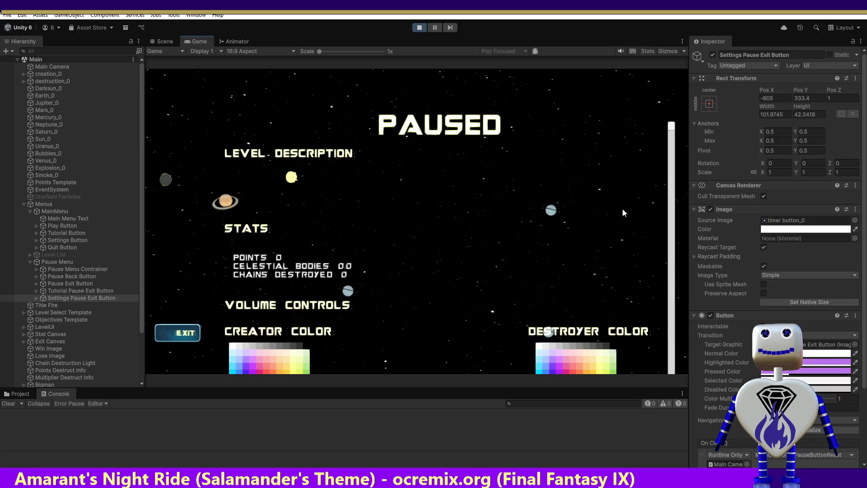
pyautogui.moveTo(672, 131); pyautogui.dragTo(677, 400)
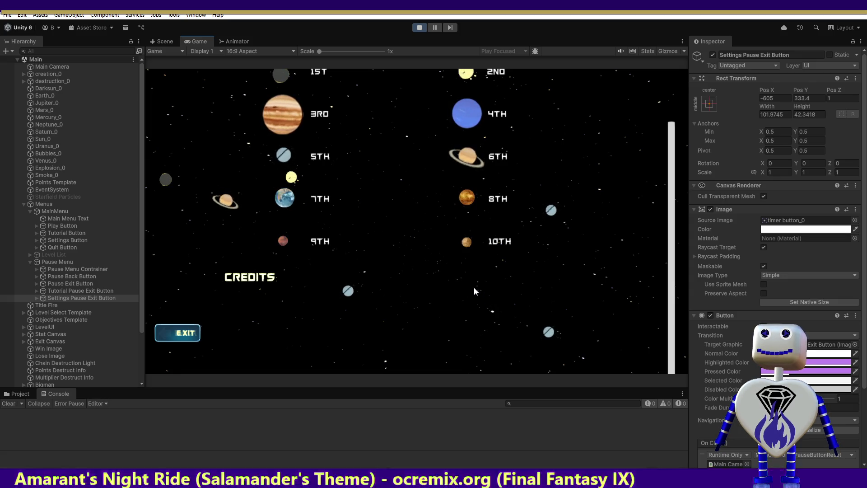
pyautogui.click(185, 332)
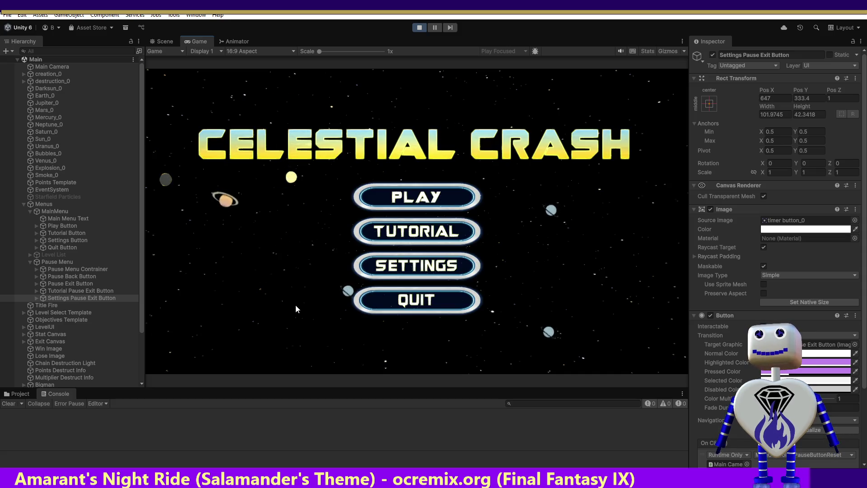
pyautogui.click(381, 268)
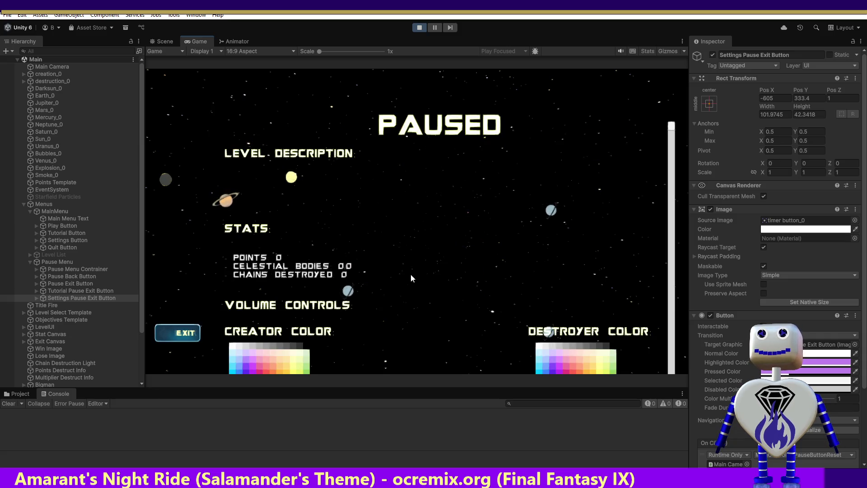
pyautogui.click(36, 298)
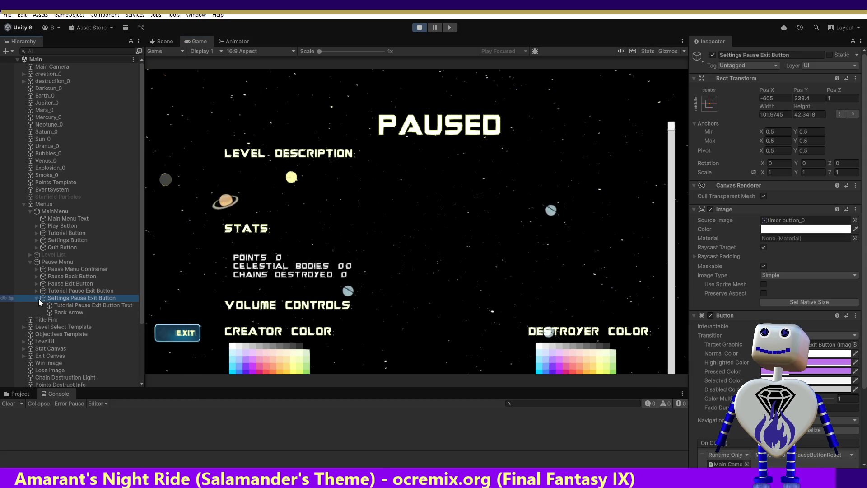
# Check the Exit label text and compare the Tutorial, Settings and Pause Exit Button positions.
pyautogui.click(79, 307)
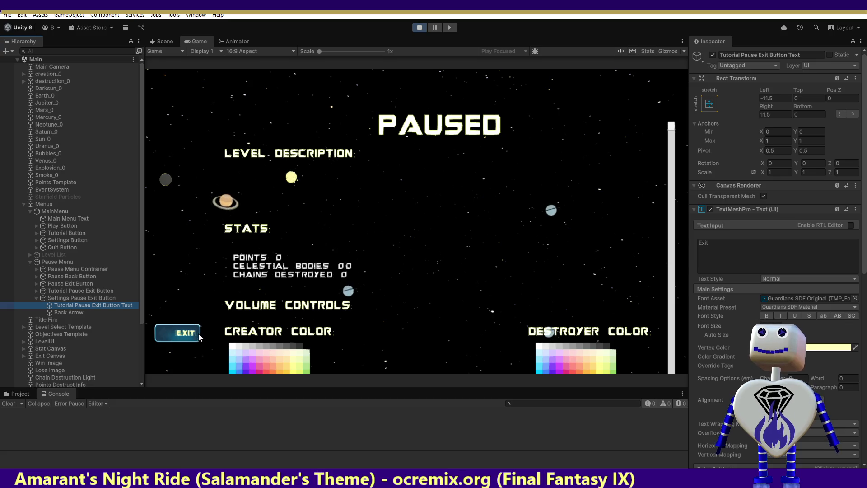
pyautogui.click(70, 291)
pyautogui.click(69, 298)
pyautogui.click(70, 282)
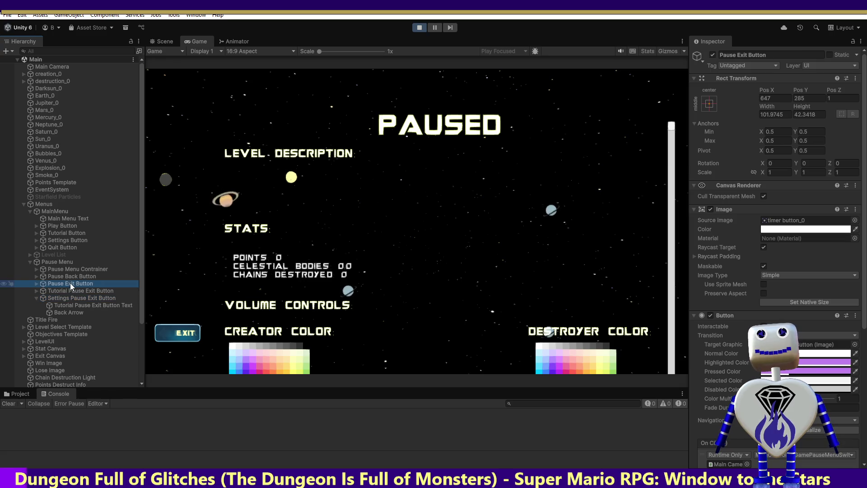
pyautogui.click(67, 298)
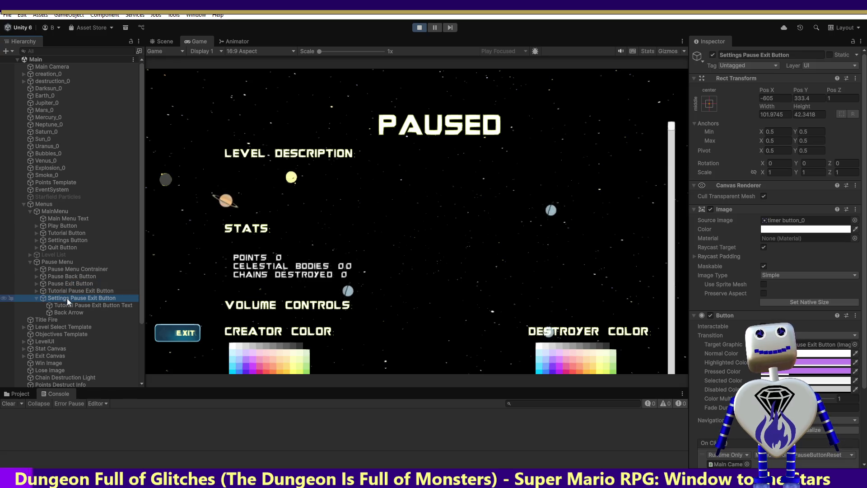
# Compare the Pause Back Button's position with the Settings Pause Exit Button, then exit to the main menu.
pyautogui.click(68, 276)
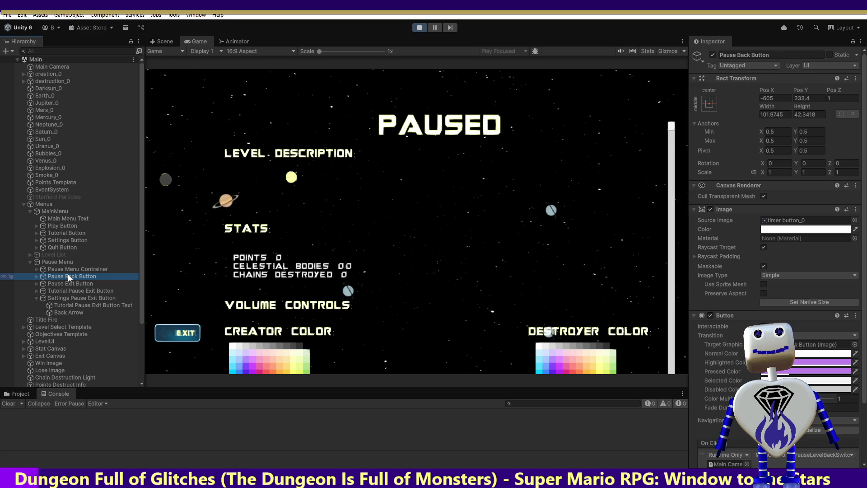
pyautogui.click(65, 298)
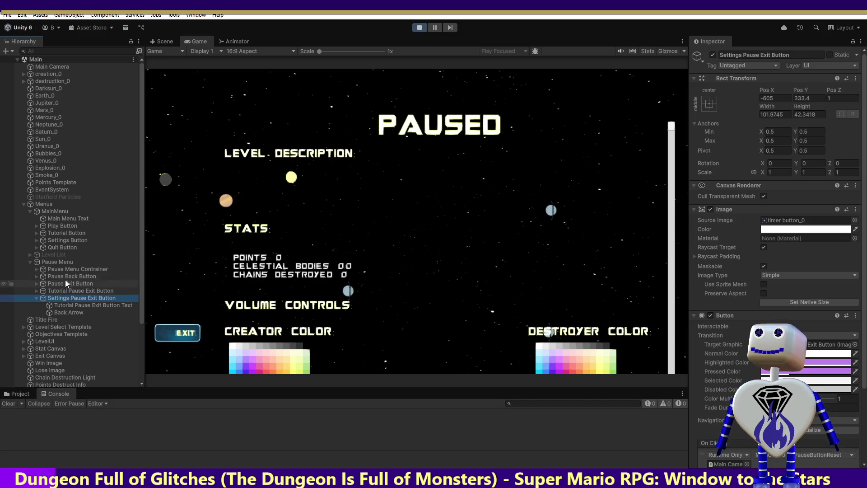
pyautogui.click(65, 276)
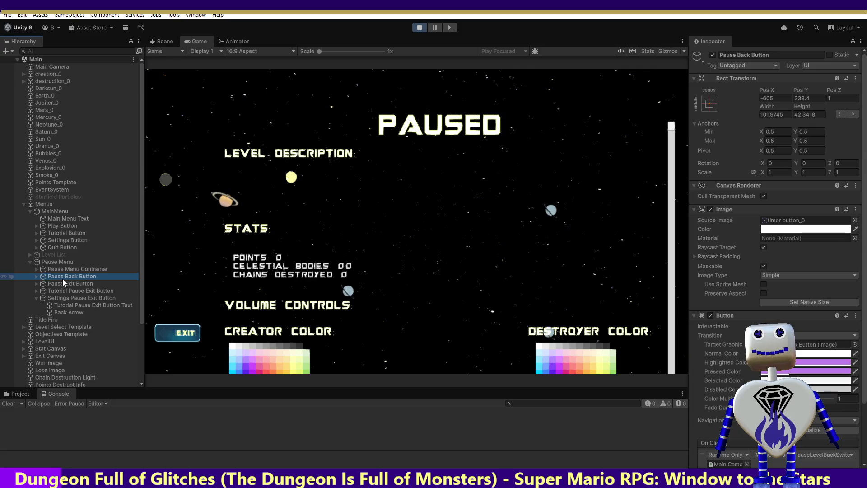
pyautogui.click(59, 298)
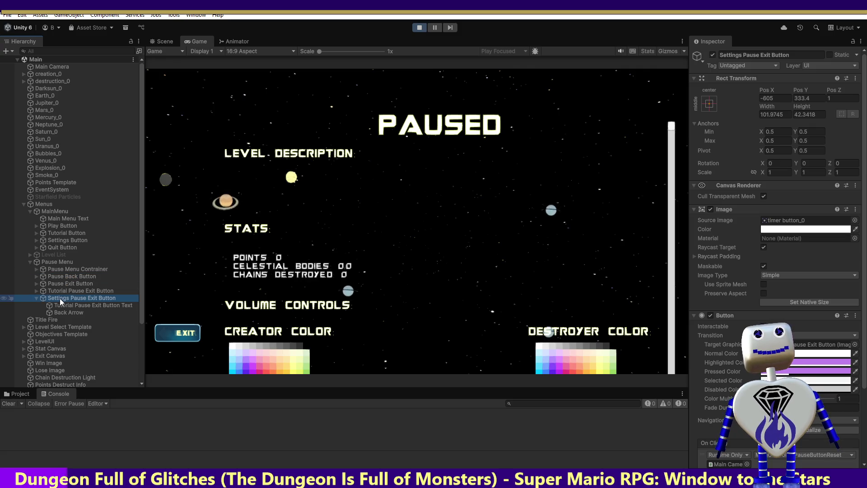
pyautogui.click(62, 277)
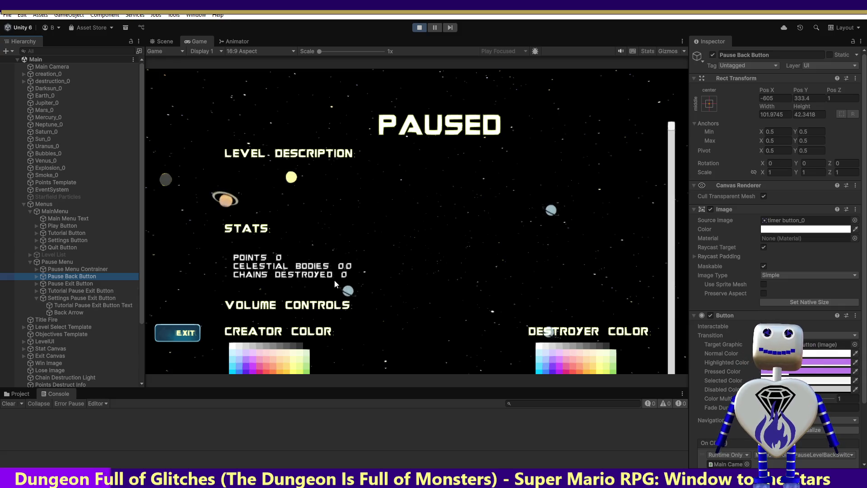
pyautogui.click(167, 333)
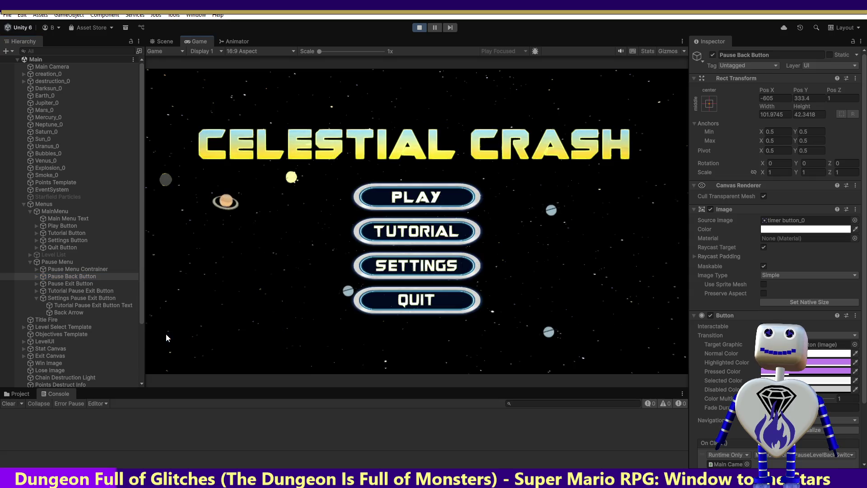
# Play Time Trial 2, pause it, and exit back to the main menu.
pyautogui.click(414, 201)
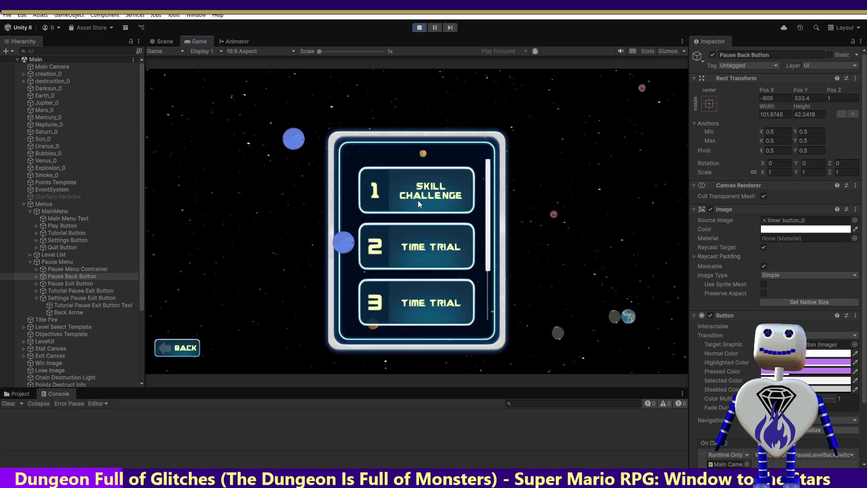
pyautogui.click(425, 258)
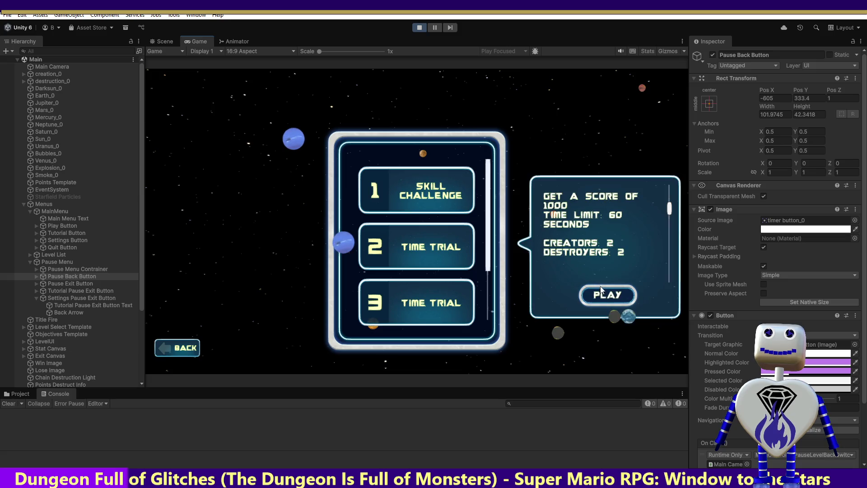
pyautogui.click(606, 294)
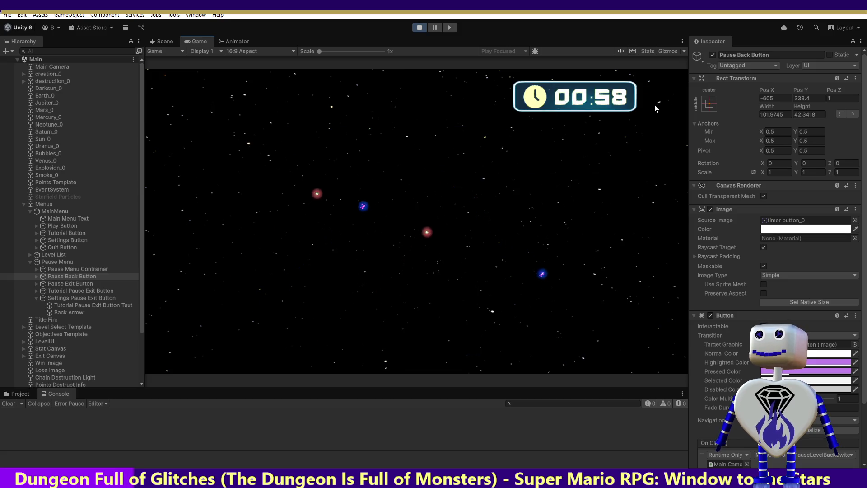
pyautogui.click(661, 98)
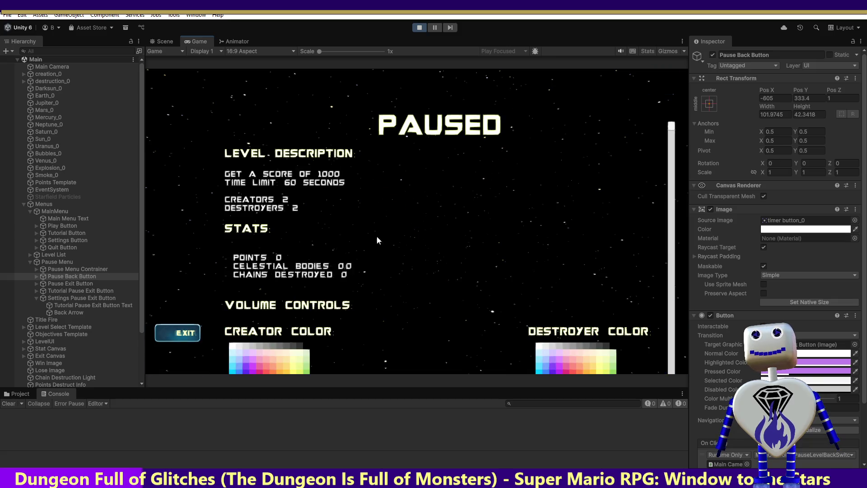
pyautogui.click(195, 331)
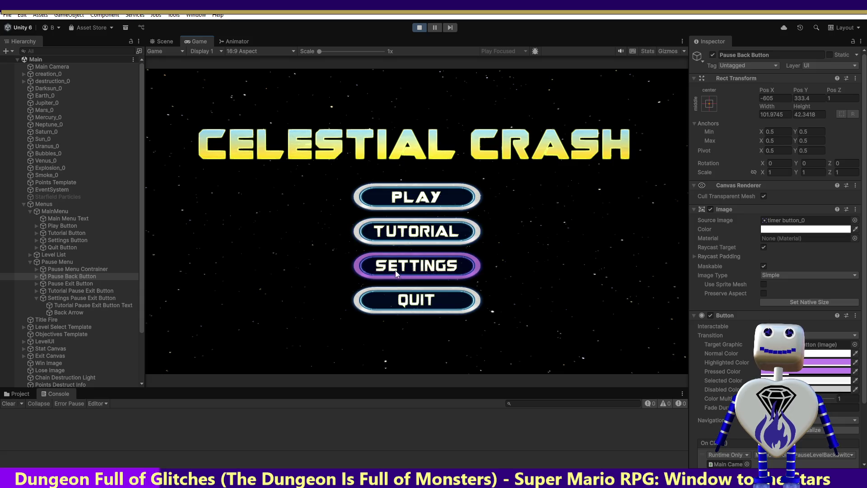
# Test the Settings screen's Back button, start playing, then stop Play mode.
pyautogui.click(432, 270)
pyautogui.click(191, 337)
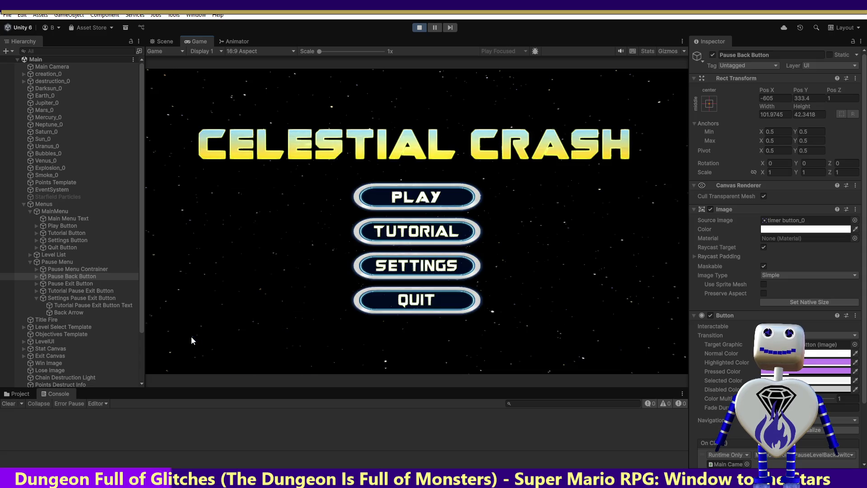
pyautogui.click(413, 201)
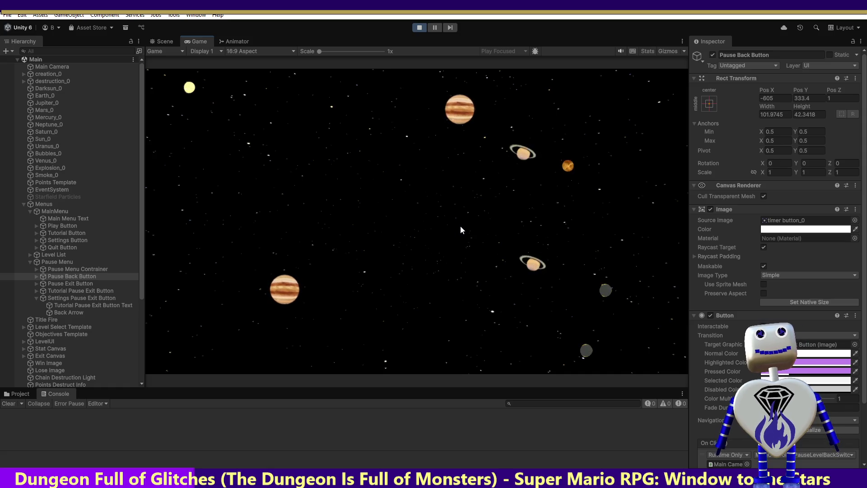
pyautogui.click(419, 28)
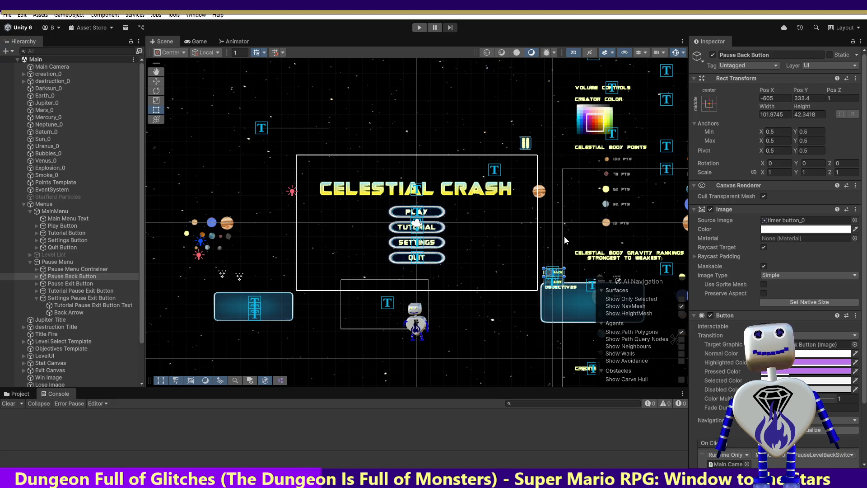
pyautogui.hotkey('alt', 'Tab')
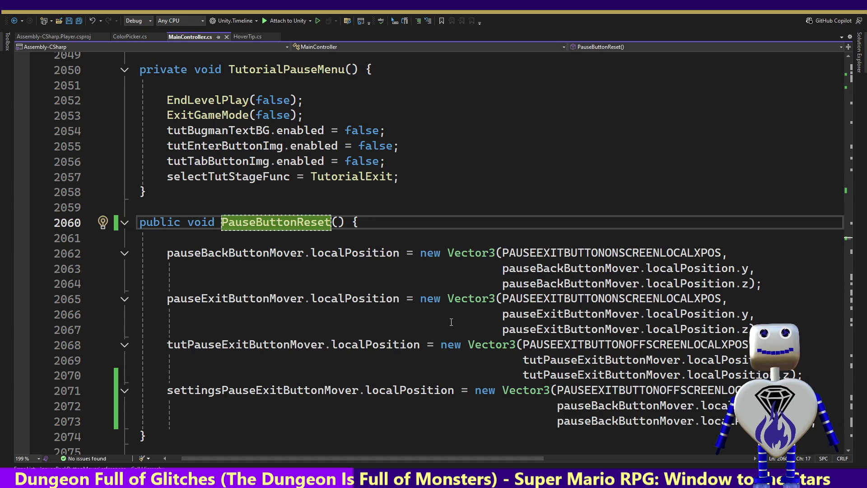
# Highlight uses of the on-screen X constant in PauseButtonReset, then select pauseBackButtonMover.
pyautogui.moveTo(583, 253)
pyautogui.click(511, 254)
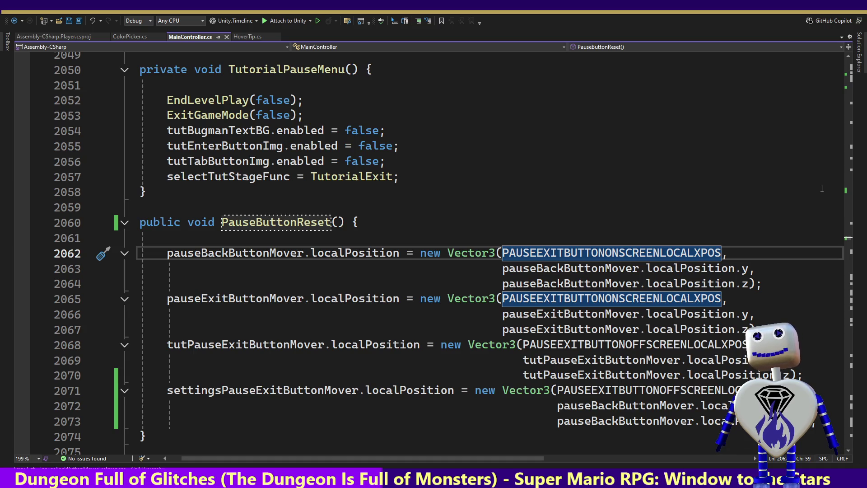
pyautogui.click(606, 210)
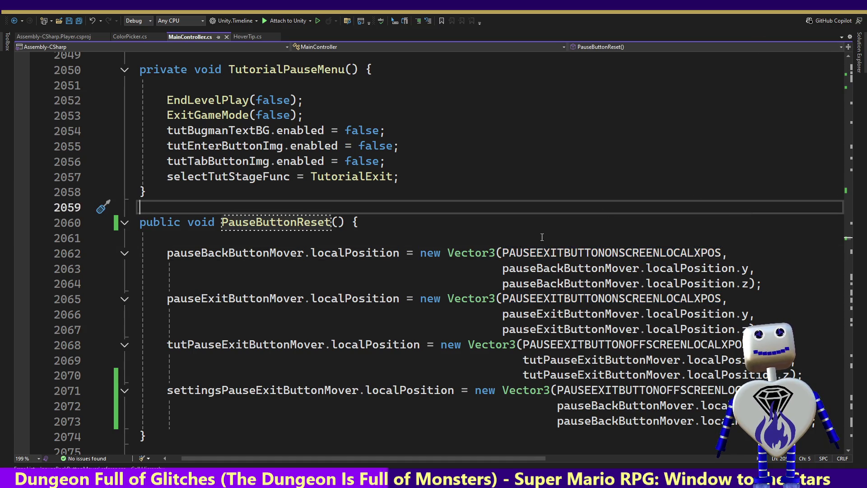
pyautogui.click(259, 253)
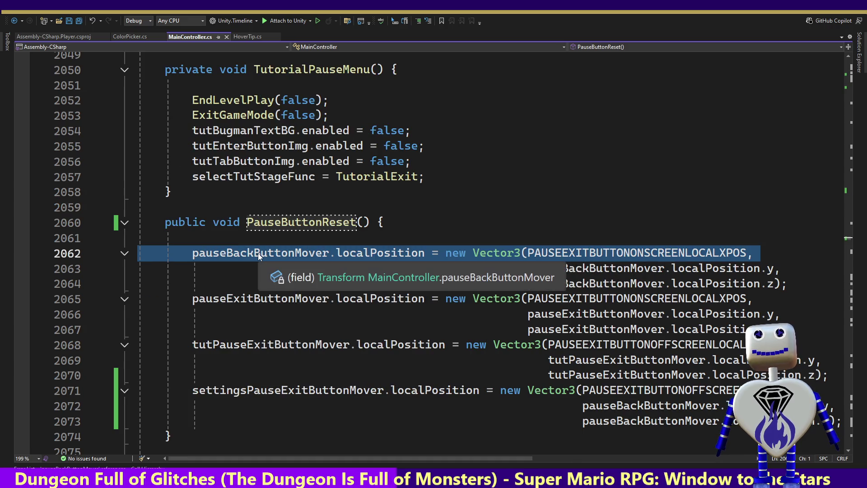
pyautogui.doubleClick(258, 253)
pyautogui.rightClick(257, 253)
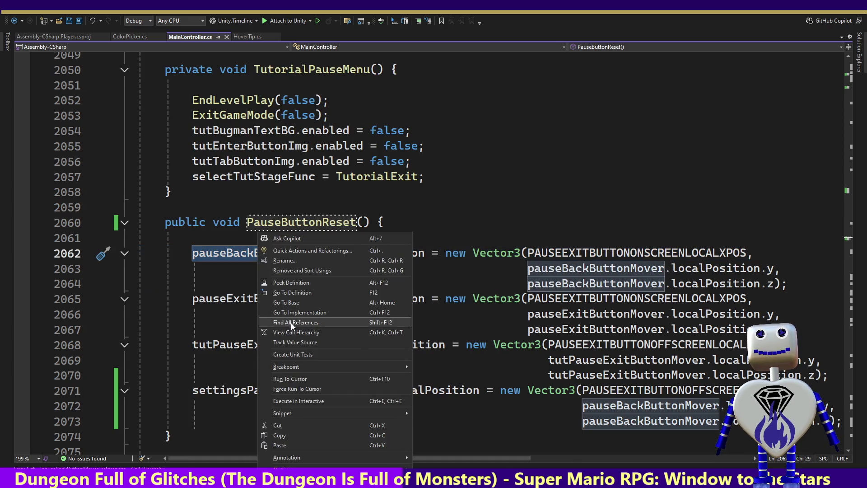
# List all 16 pauseBackButtonMover references and go to line 1500 in PauseLevelSelectionSwitch.
pyautogui.click(291, 322)
pyautogui.click(163, 394)
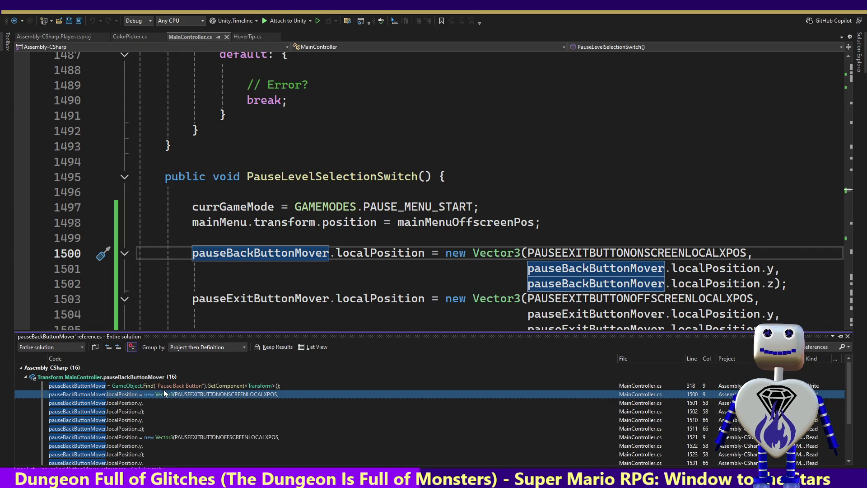
pyautogui.moveTo(164, 387)
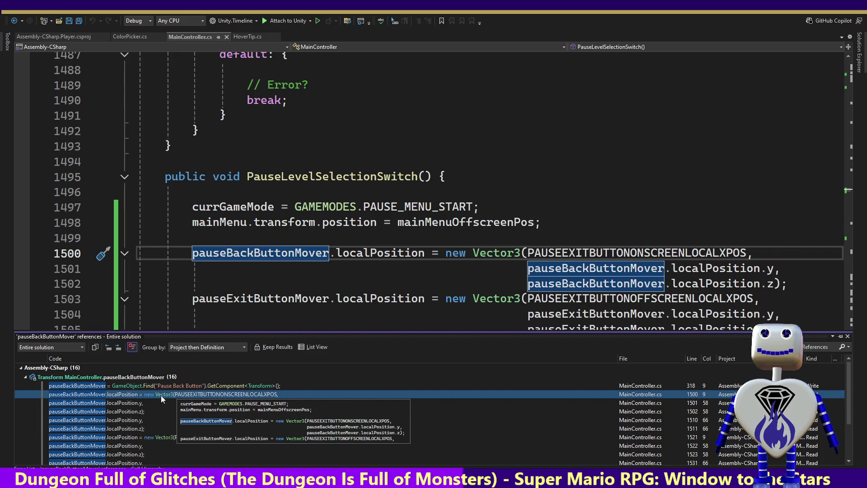
pyautogui.moveTo(136, 404)
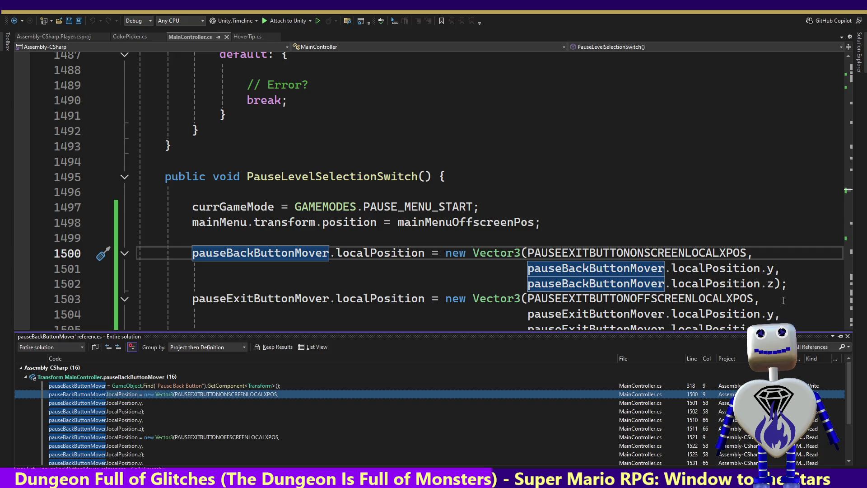
# Replace pauseBackButtonMover with settingsPauseExitButtonMover in the y argument on line 1510.
pyautogui.hotkey('shift', 'Escape')
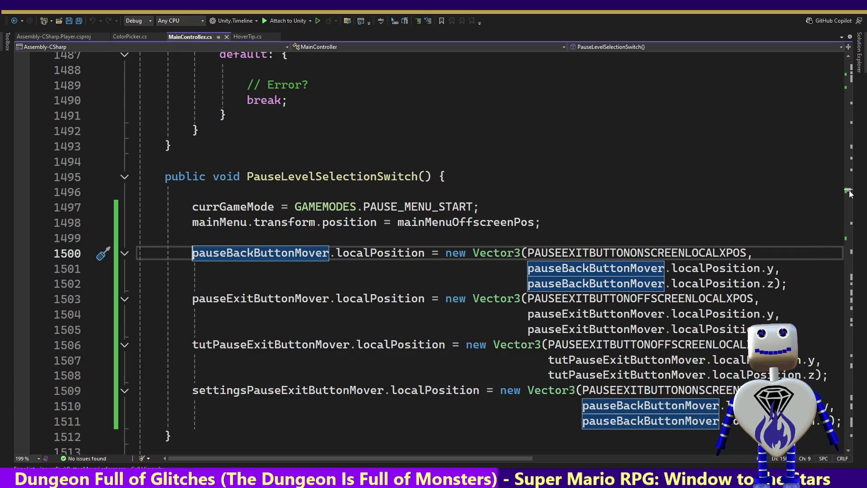
pyautogui.scroll(-5, 850, 195)
pyautogui.scroll(5, 850, 196)
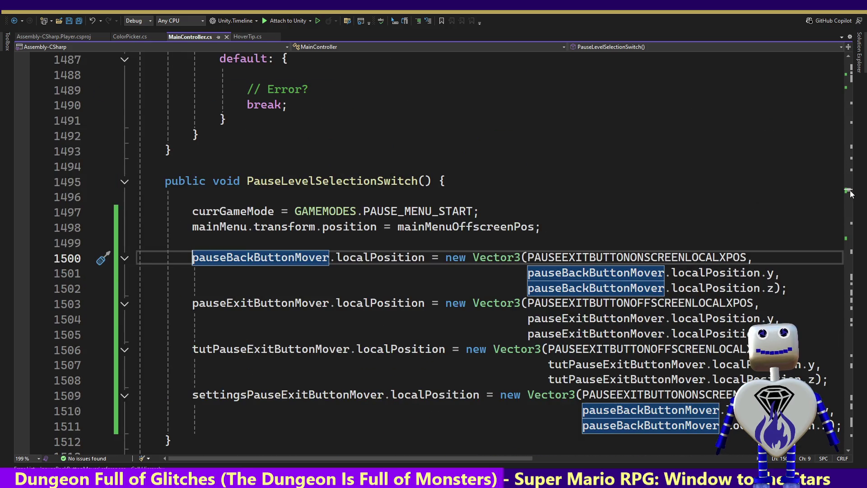
pyautogui.doubleClick(253, 395)
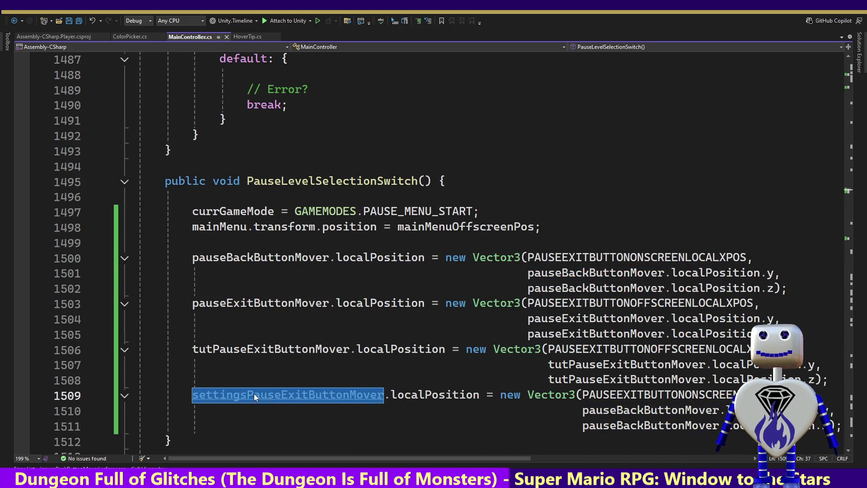
pyautogui.doubleClick(610, 409)
pyautogui.hotkey('ctrl', 'v')
pyautogui.hotkey('ctrl', 'z')
pyautogui.tripleClick(628, 410)
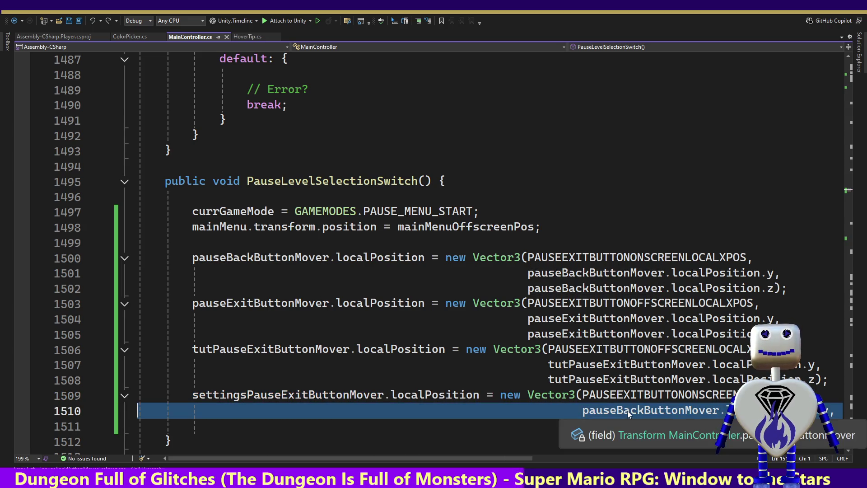
pyautogui.click(627, 411)
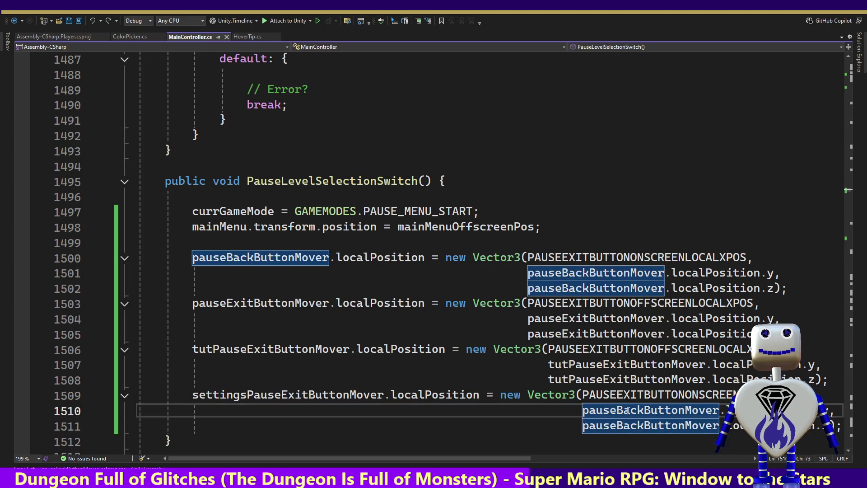
pyautogui.hotkey('ctrl', 'v')
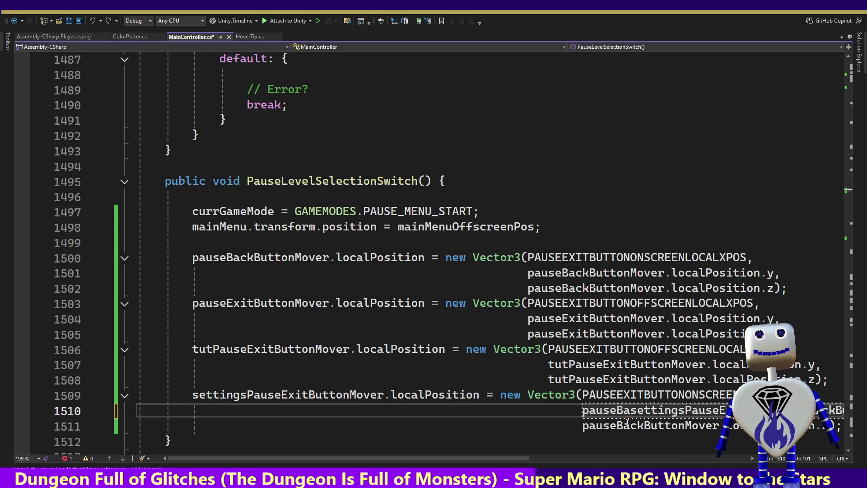
pyautogui.hotkey('ctrl', 'z')
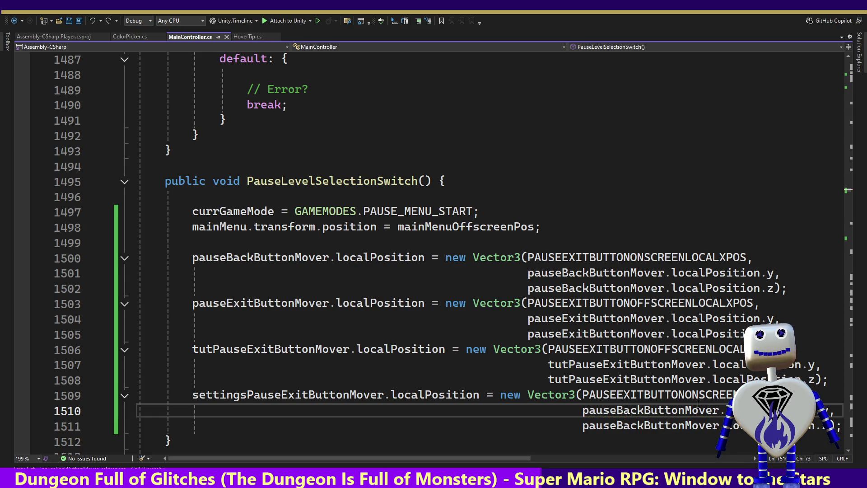
pyautogui.moveTo(720, 410); pyautogui.dragTo(582, 410)
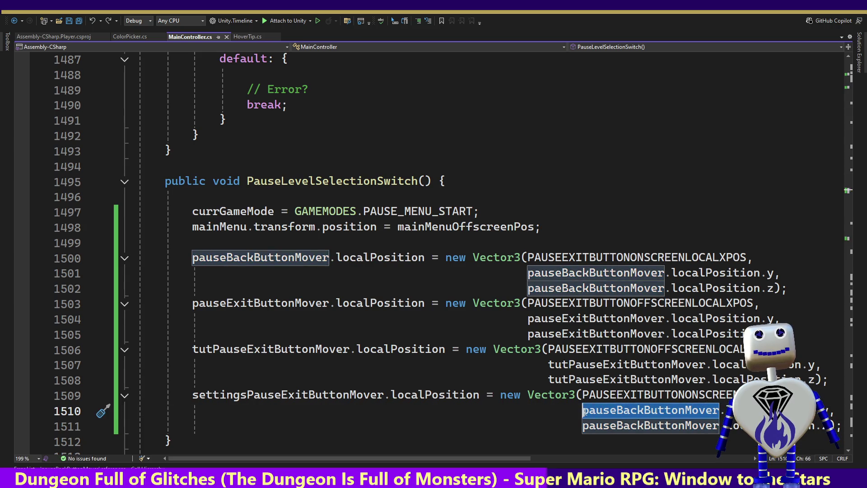
pyautogui.hotkey('ctrl', 'v')
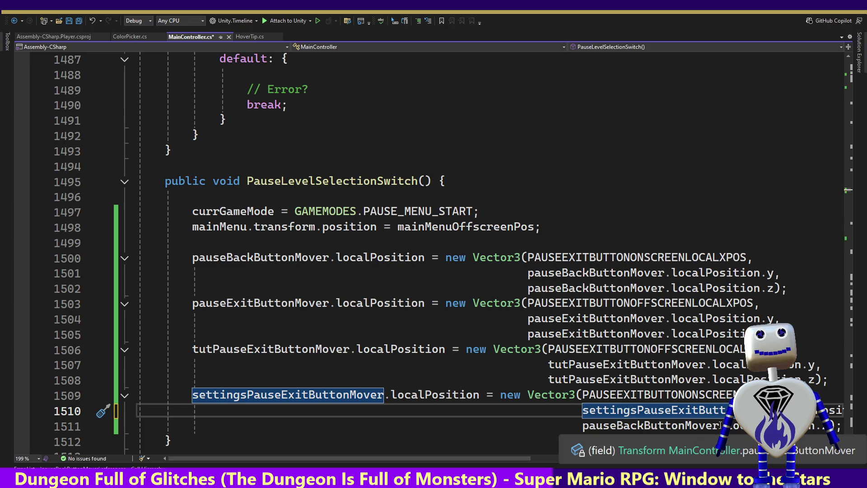
# Put new Vector3 on its own line, trim indentation, and use settingsPauseExitButtonMover for z.
pyautogui.click(501, 396)
pyautogui.press('Return')
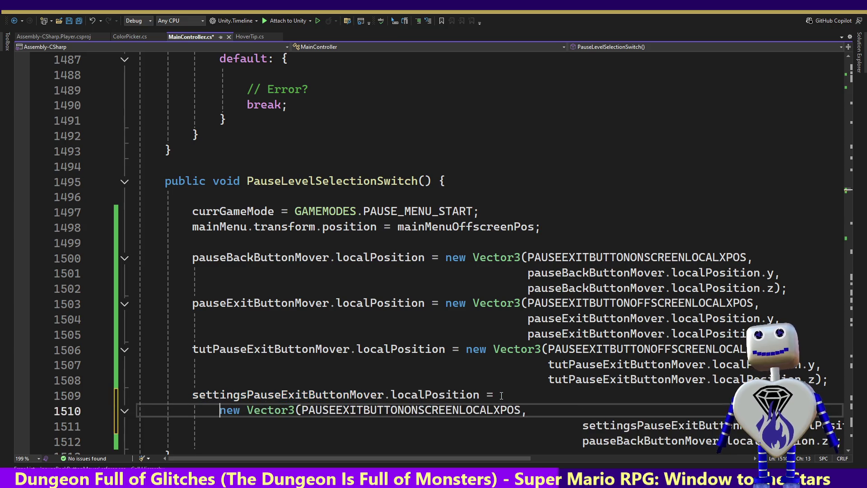
pyautogui.moveTo(681, 427); pyautogui.dragTo(303, 426)
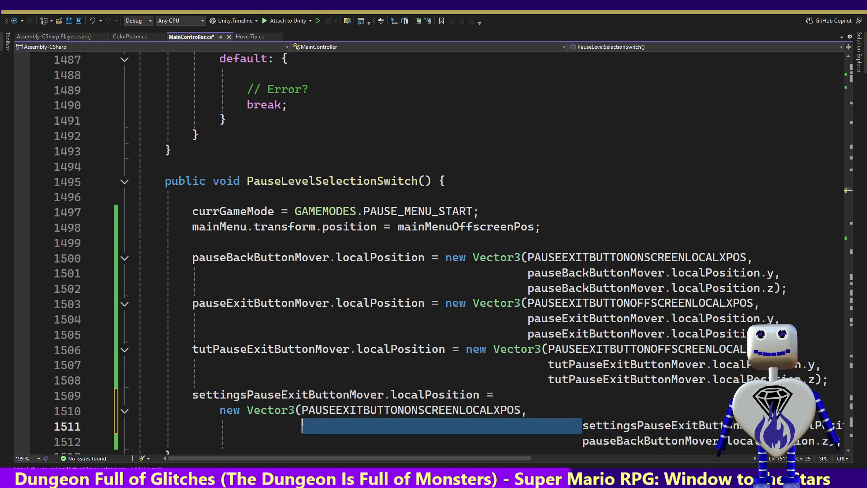
pyautogui.press('BackSpace')
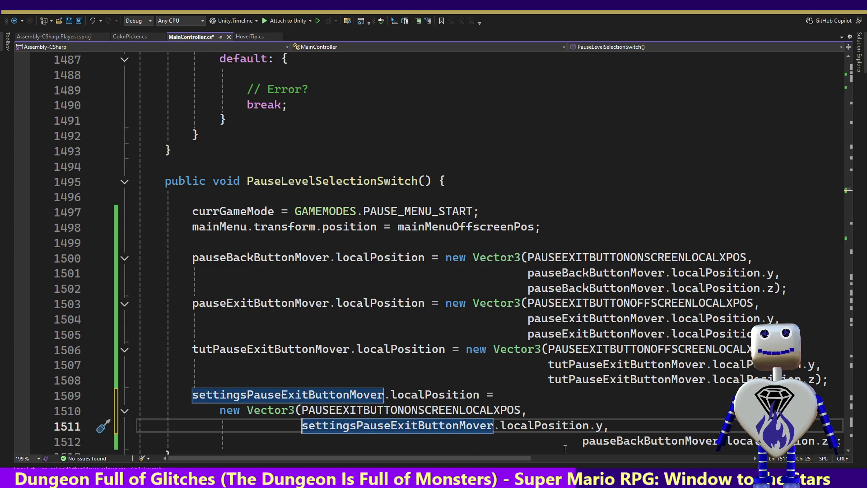
pyautogui.moveTo(582, 441); pyautogui.dragTo(304, 443)
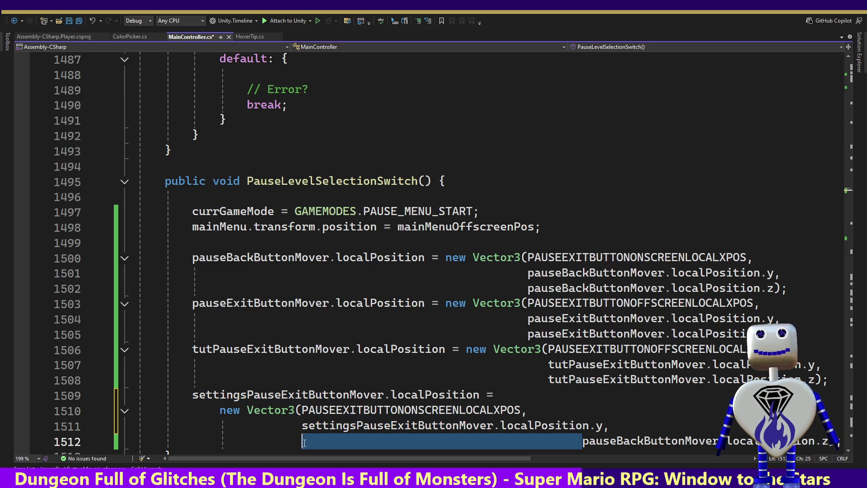
pyautogui.press('BackSpace')
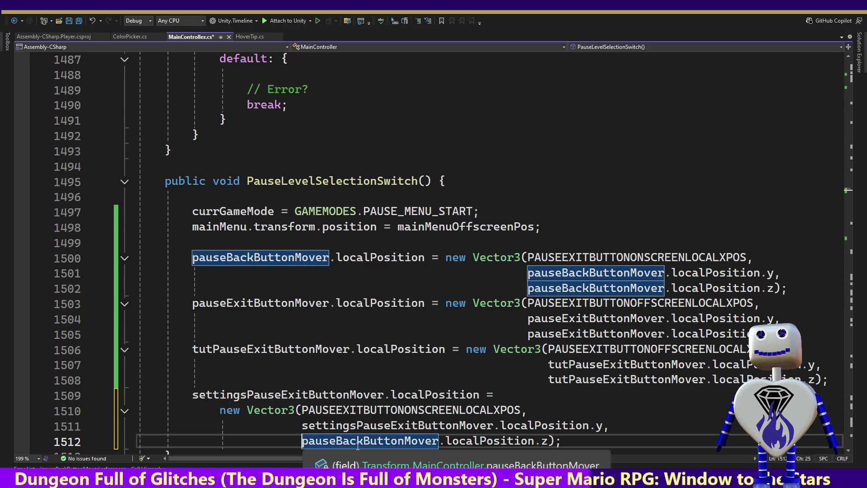
pyautogui.doubleClick(358, 442)
pyautogui.hotkey('ctrl', 'v')
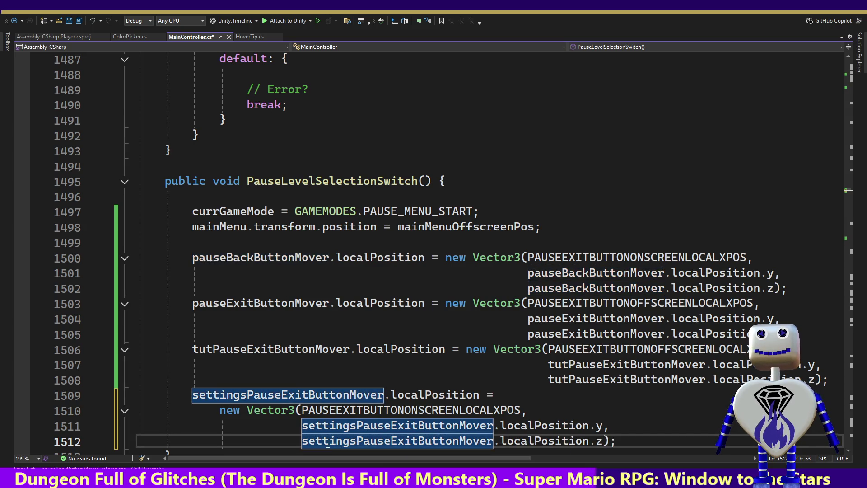
pyautogui.rightClick(269, 393)
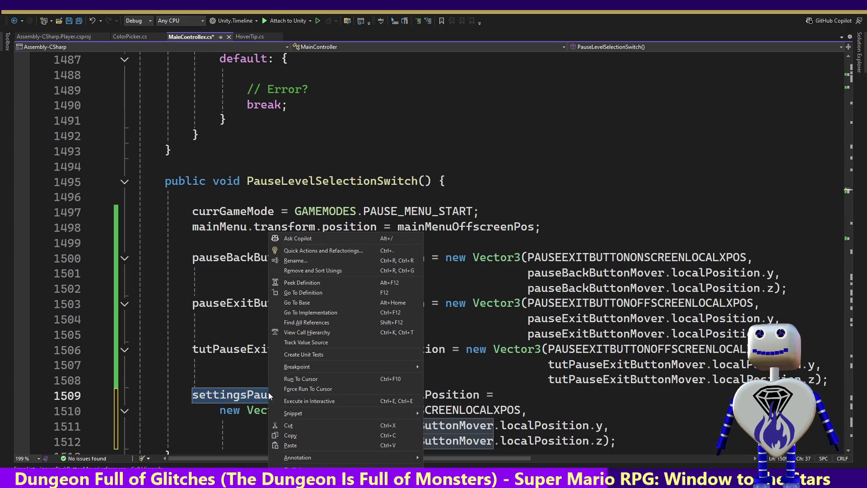
# Find settingsPauseExitButtonMover references and go to line 1531 in TutorialOpeningStart.
pyautogui.click(304, 322)
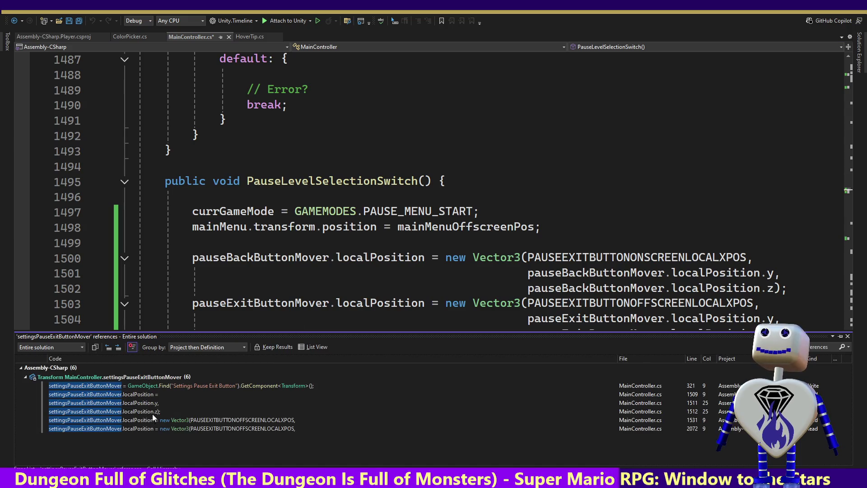
pyautogui.doubleClick(142, 395)
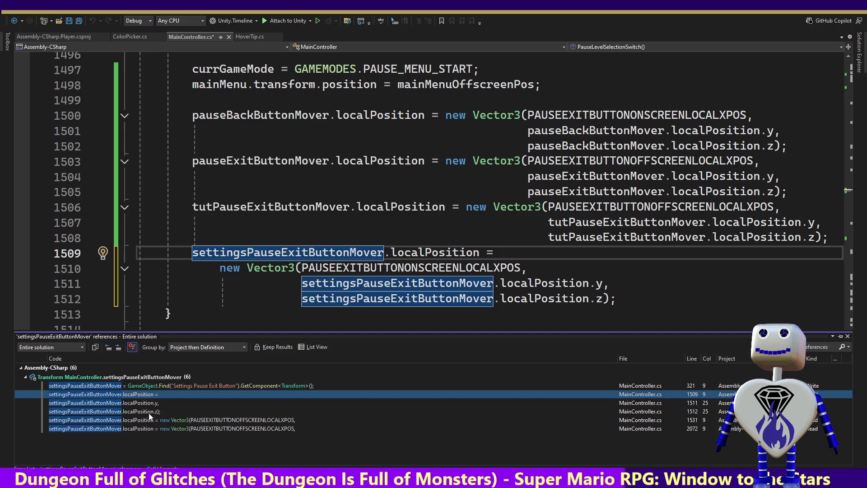
pyautogui.doubleClick(151, 419)
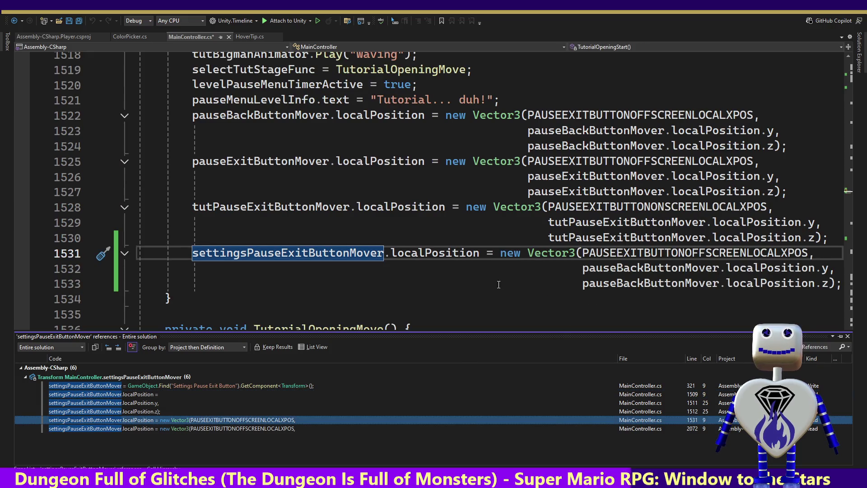
# Wrap new Vector3, switch y and z to settingsPauseExitButtonMover, and save MainController.cs.
pyautogui.click(500, 253)
pyautogui.press('Return')
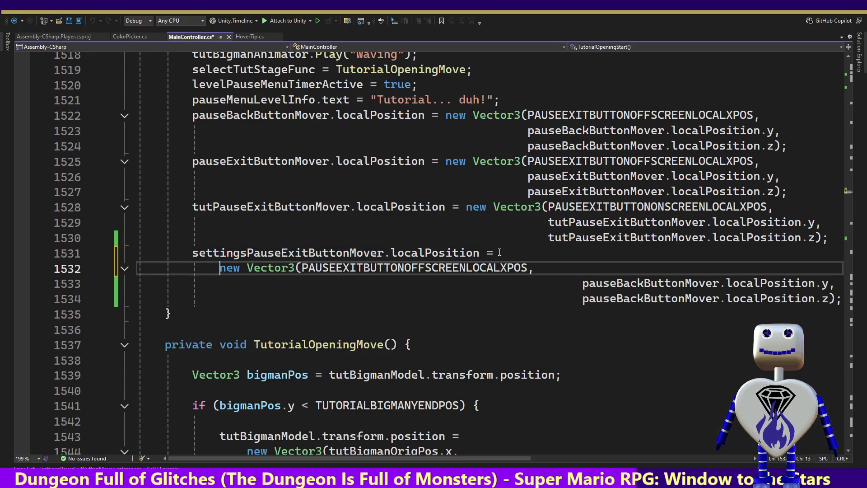
pyautogui.doubleClick(605, 283)
pyautogui.hotkey('ctrl', 'v')
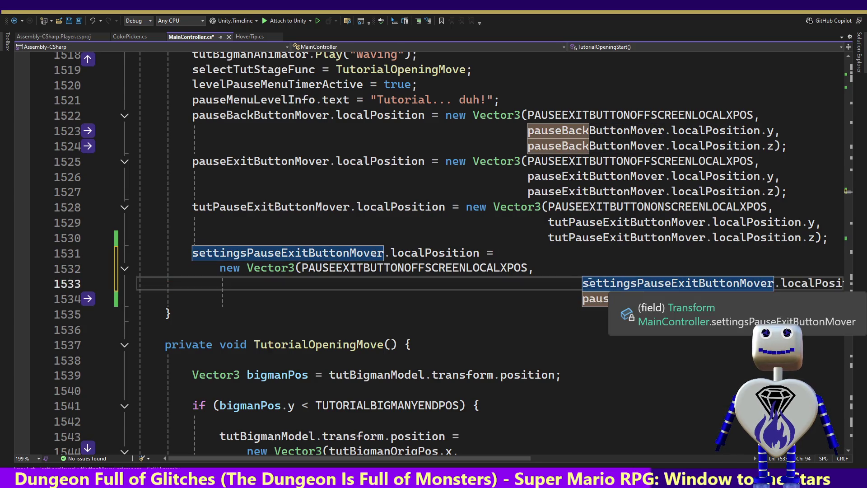
pyautogui.moveTo(583, 283); pyautogui.dragTo(305, 286)
pyautogui.hotkey('ctrl', 'c')
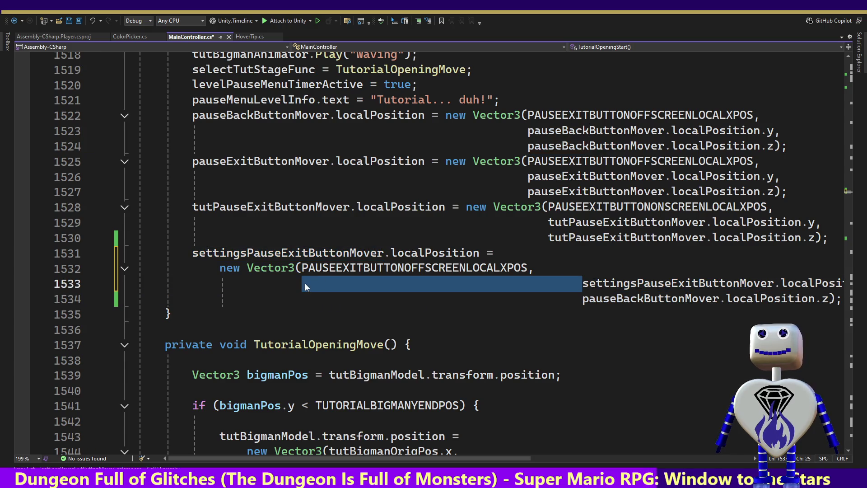
pyautogui.press('Delete')
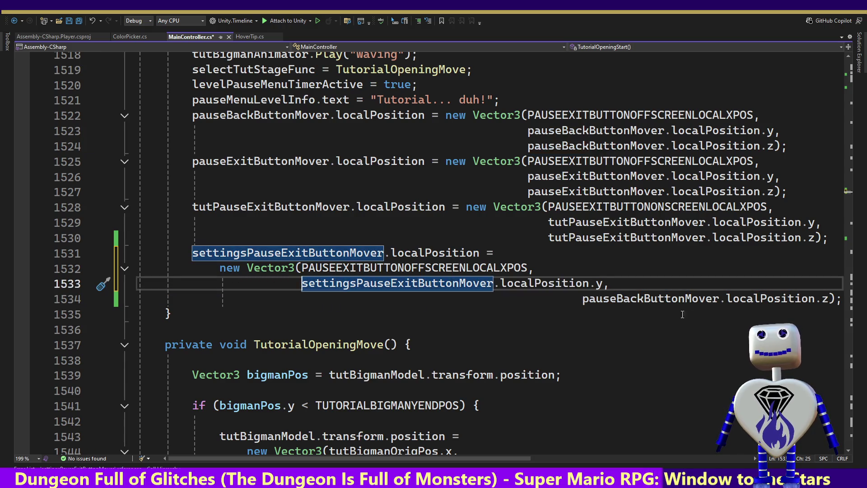
pyautogui.doubleClick(707, 299)
pyautogui.moveTo(707, 299); pyautogui.dragTo(303, 303)
pyautogui.hotkey('ctrl', 'v')
pyautogui.hotkey('ctrl', 's')
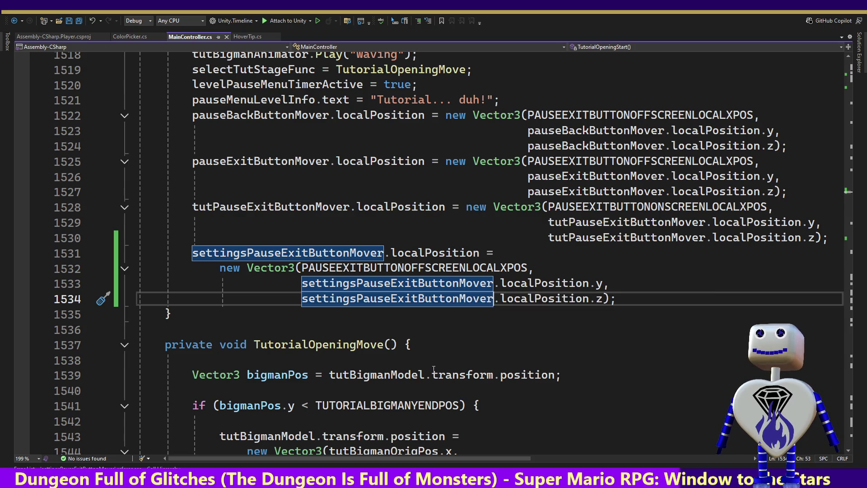
# List settingsPauseExitButtonMover references again and open line 2073 in PauseButtonReset.
pyautogui.rightClick(244, 256)
pyautogui.click(291, 319)
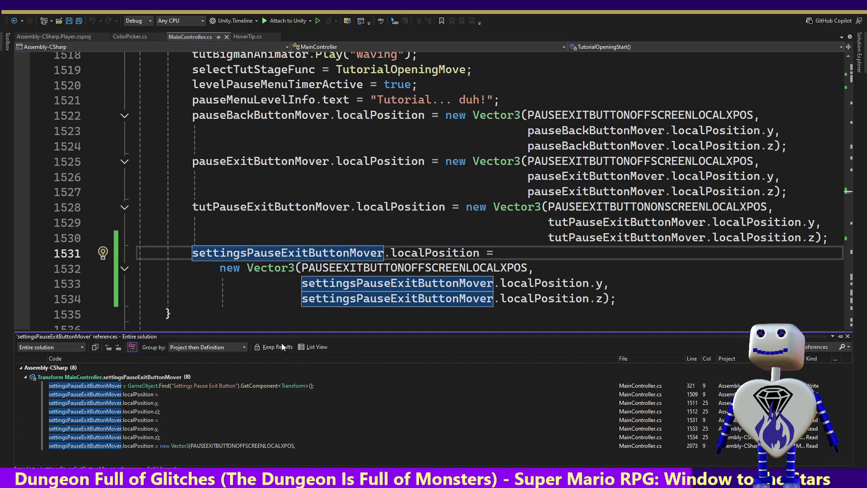
pyautogui.click(171, 446)
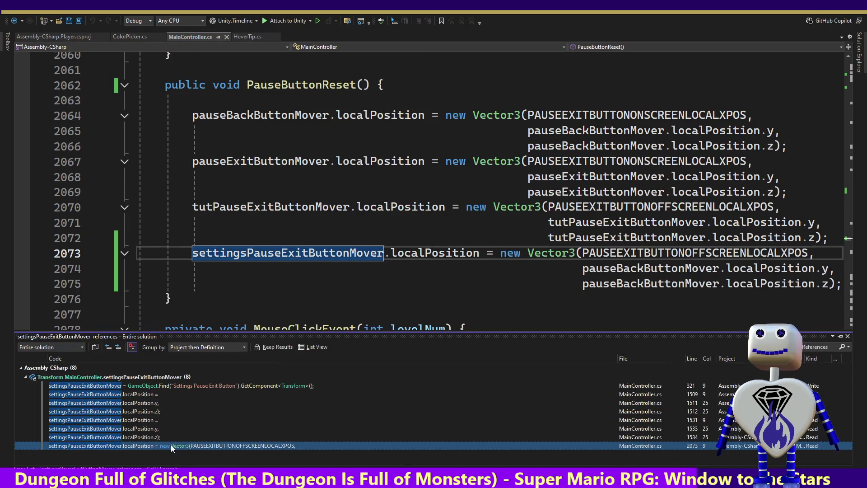
# In PauseButtonReset, wrap new Vector3, use settingsPauseExitButtonMover's y and z, and save.
pyautogui.click(500, 253)
pyautogui.press('Return')
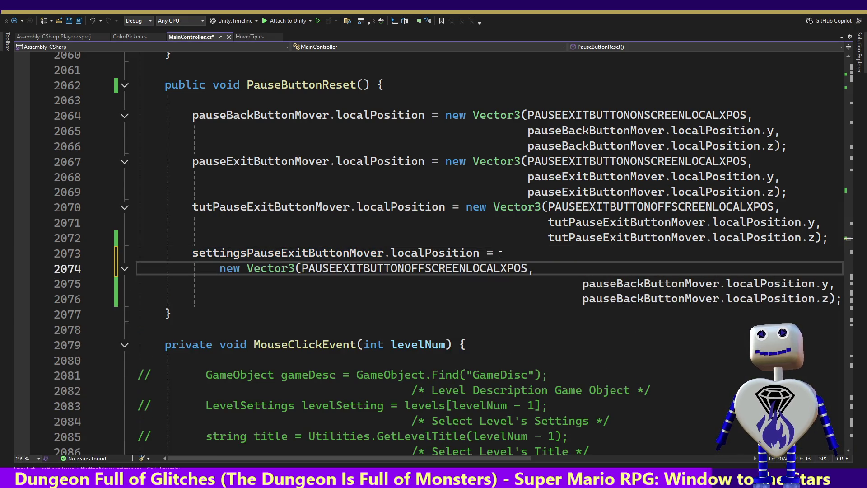
pyautogui.moveTo(714, 283)
pyautogui.moveTo(719, 283)
pyautogui.mouseDown()
pyautogui.moveTo(532, 296)
pyautogui.moveTo(232, 293)
pyautogui.moveTo(297, 291)
pyautogui.mouseUp()
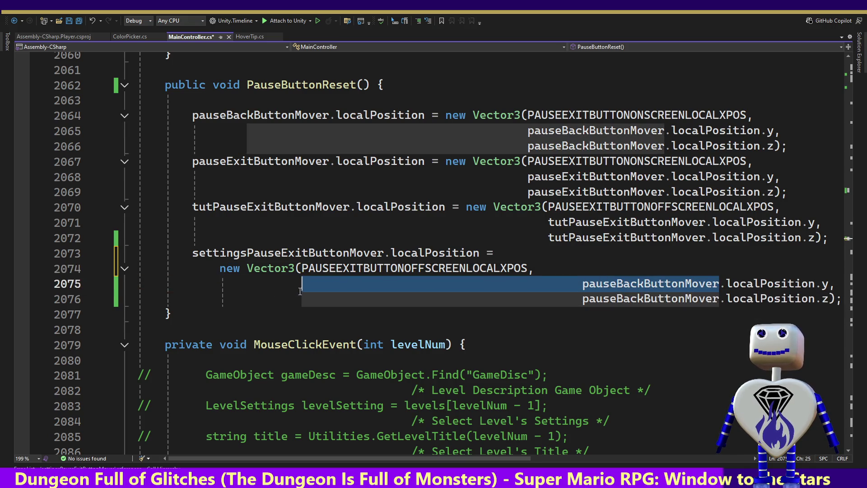
pyautogui.hotkey('ctrl', 'v')
pyautogui.click(721, 300)
pyautogui.moveTo(720, 299); pyautogui.dragTo(301, 299)
pyautogui.hotkey('ctrl', 'v')
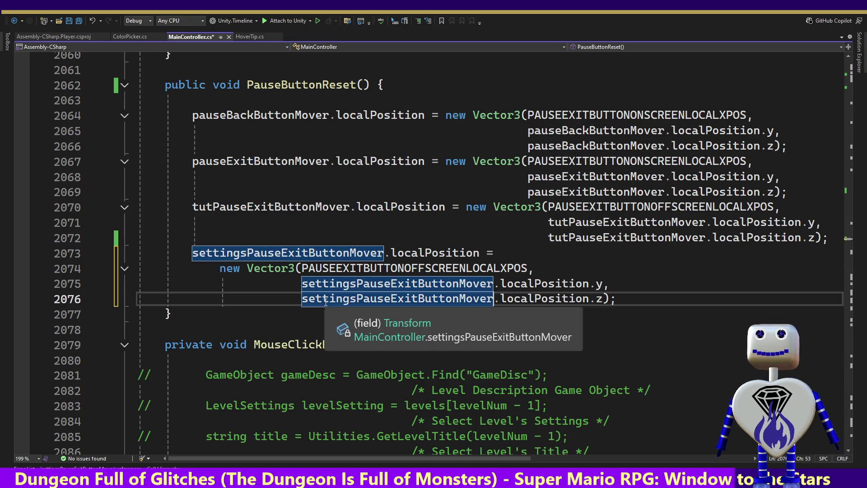
pyautogui.hotkey('ctrl', 's')
# Review the settingsPauseExitButtonMover references at lines 321, 1511, 1531 and 2073, then return to Unity.
pyautogui.rightClick(269, 254)
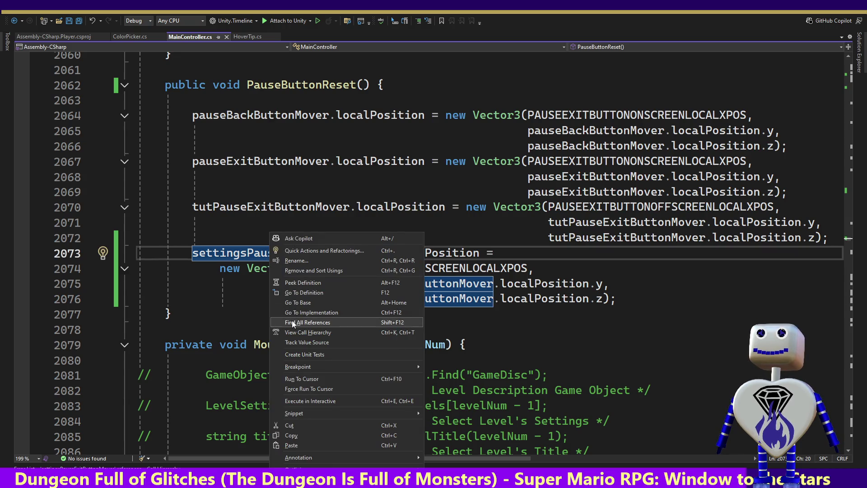
pyautogui.click(292, 322)
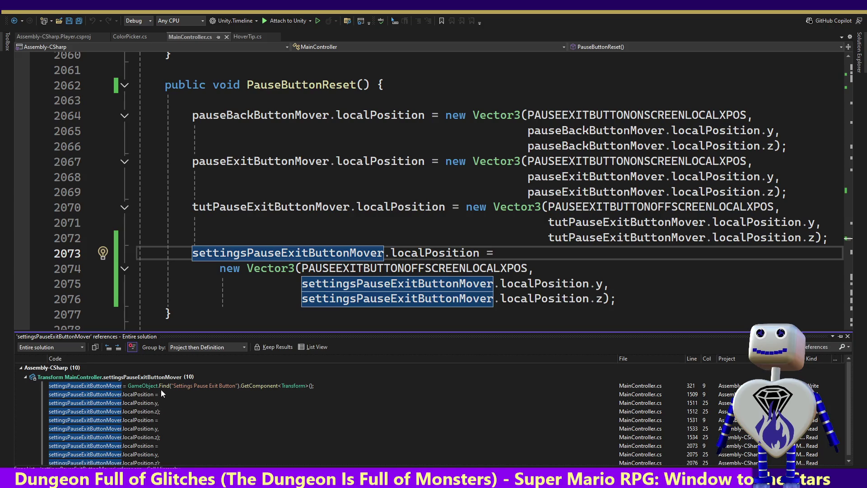
pyautogui.click(161, 387)
pyautogui.click(152, 399)
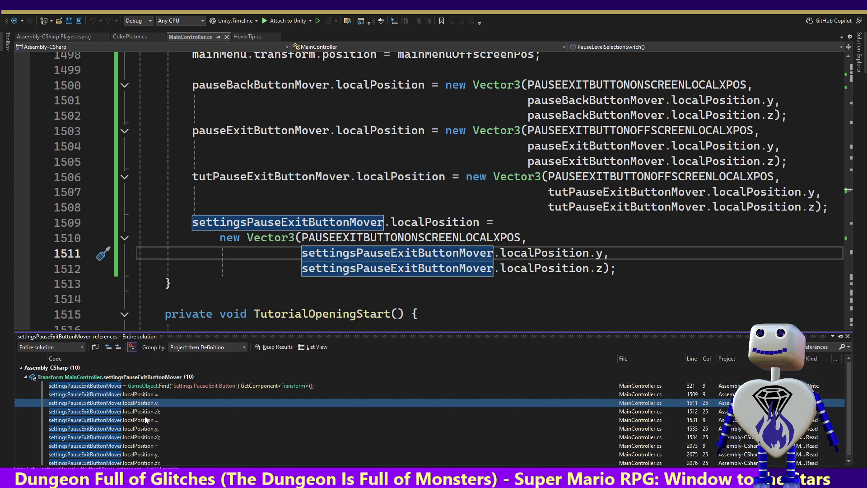
pyautogui.click(146, 420)
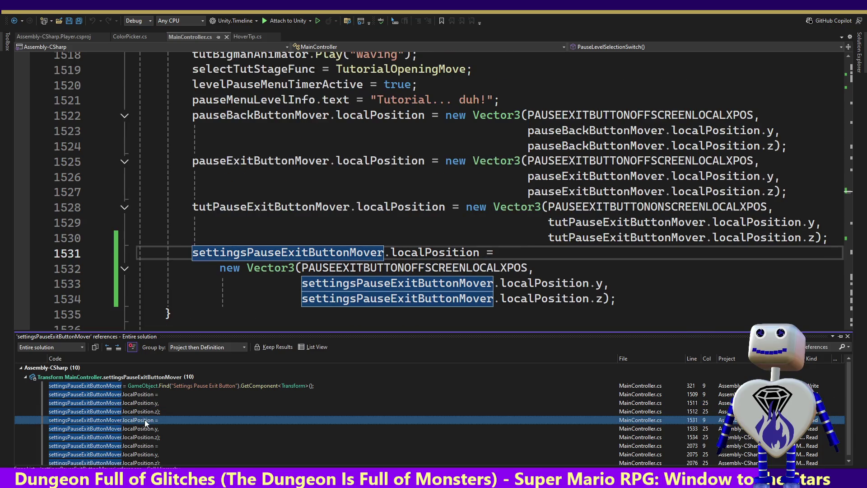
pyautogui.click(143, 447)
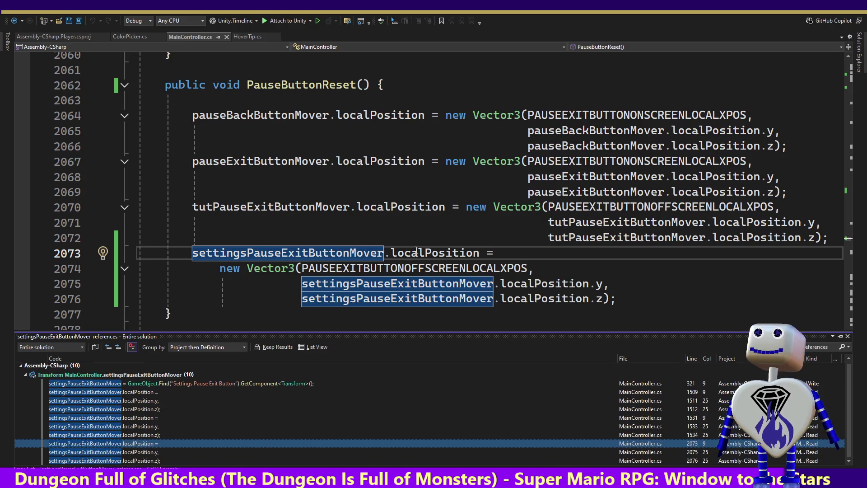
pyautogui.click(447, 161)
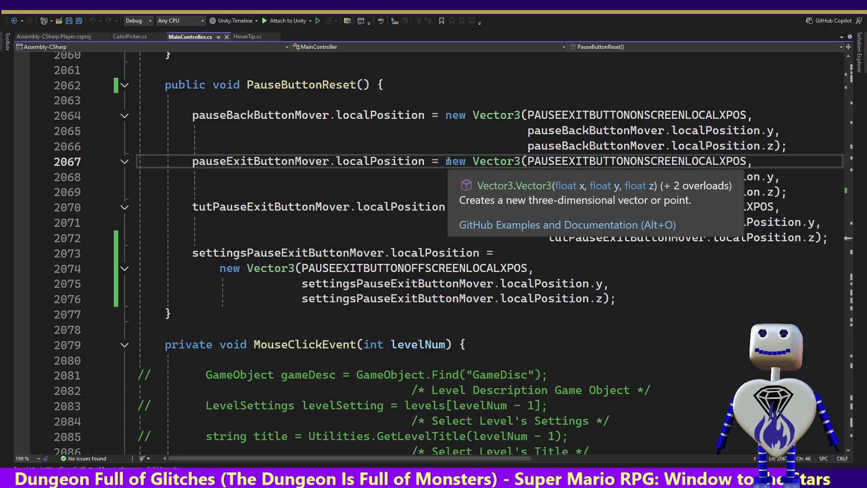
pyautogui.hotkey('alt', 'Tab')
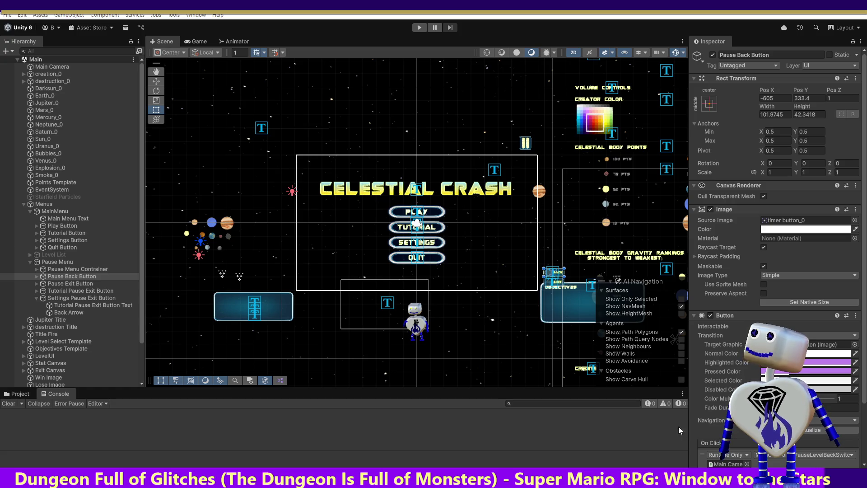
# Enter Play mode and test the Settings screen's Exit button.
pyautogui.click(420, 28)
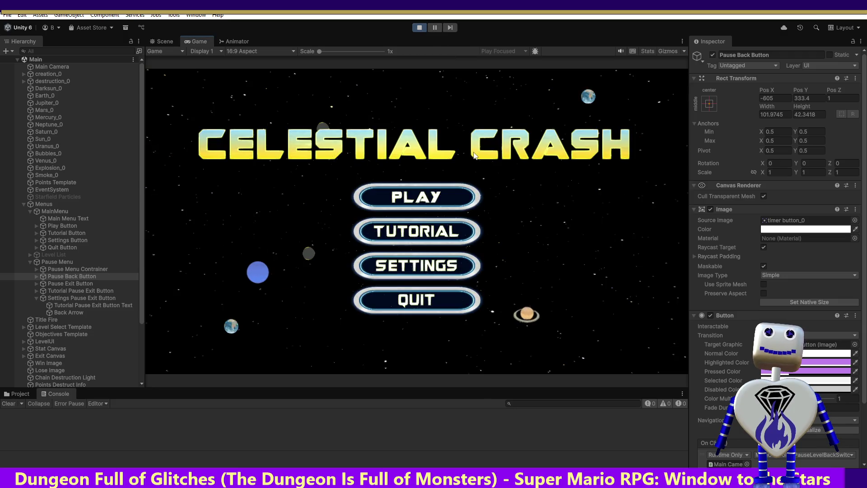
pyautogui.click(424, 267)
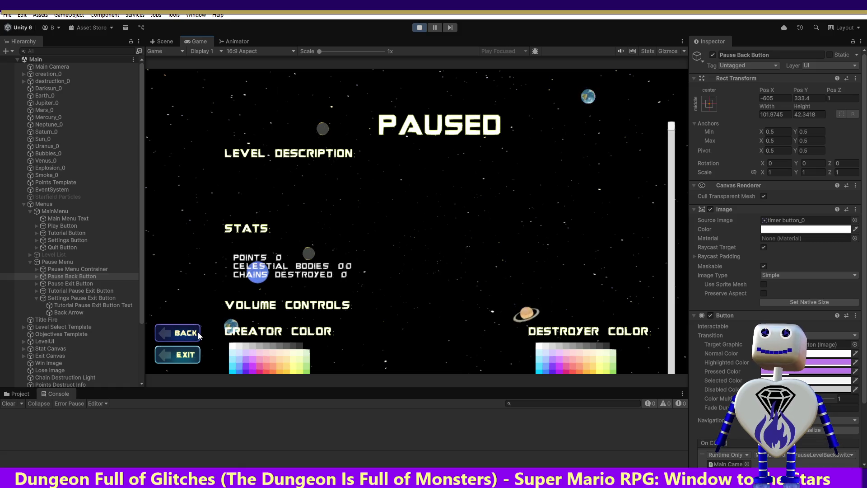
pyautogui.click(190, 357)
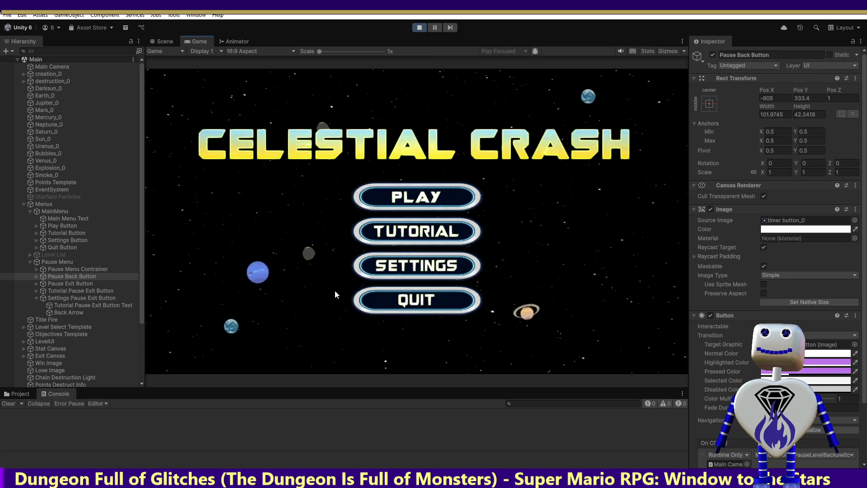
# Play level 1, pause, resume with Back, then pause again and exit to the main menu.
pyautogui.click(418, 197)
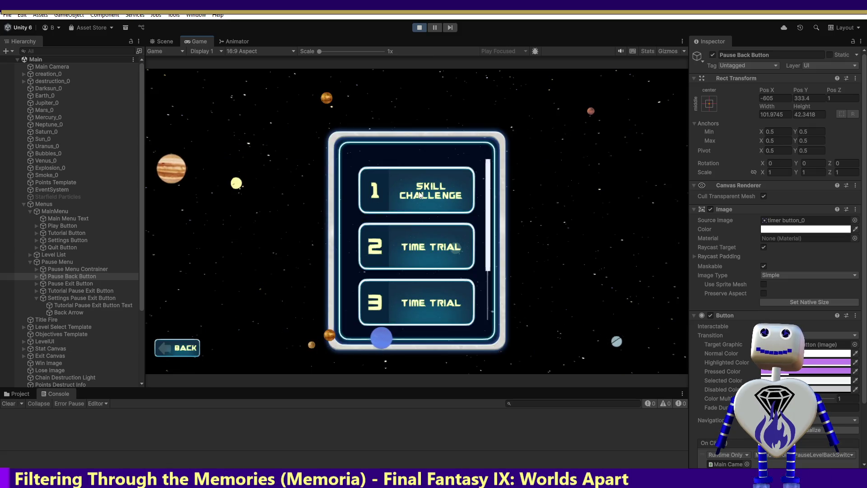
pyautogui.click(415, 251)
pyautogui.click(607, 299)
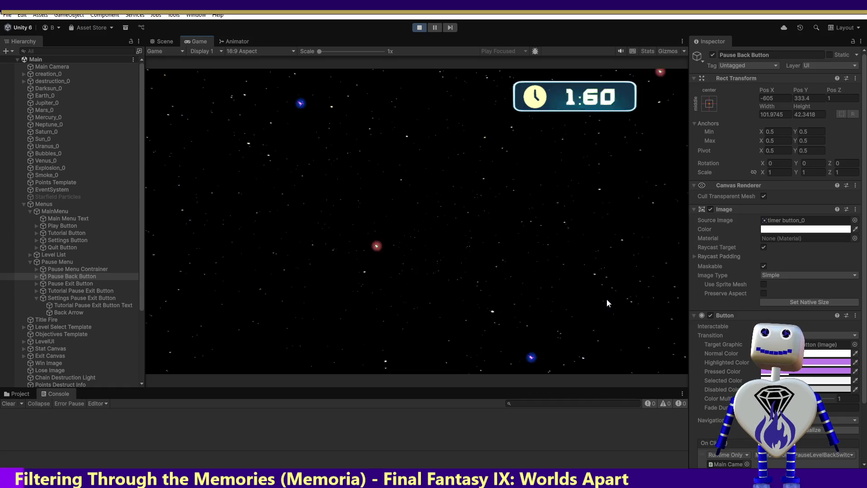
pyautogui.click(668, 103)
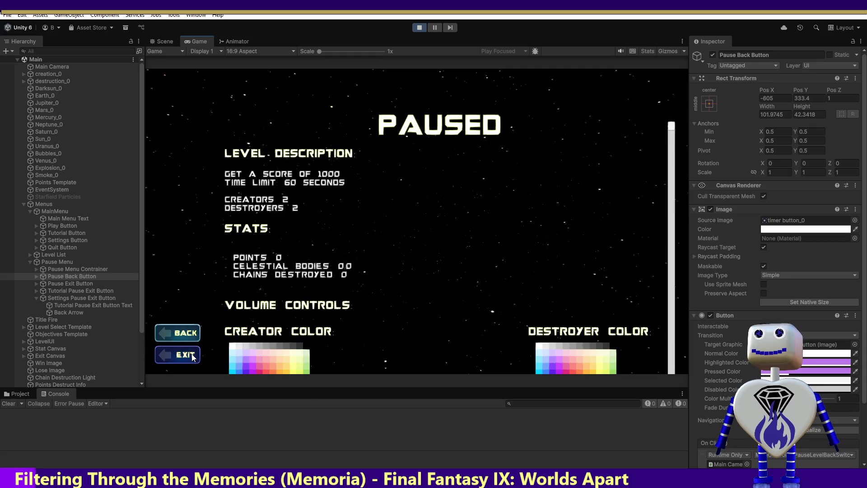
pyautogui.click(189, 333)
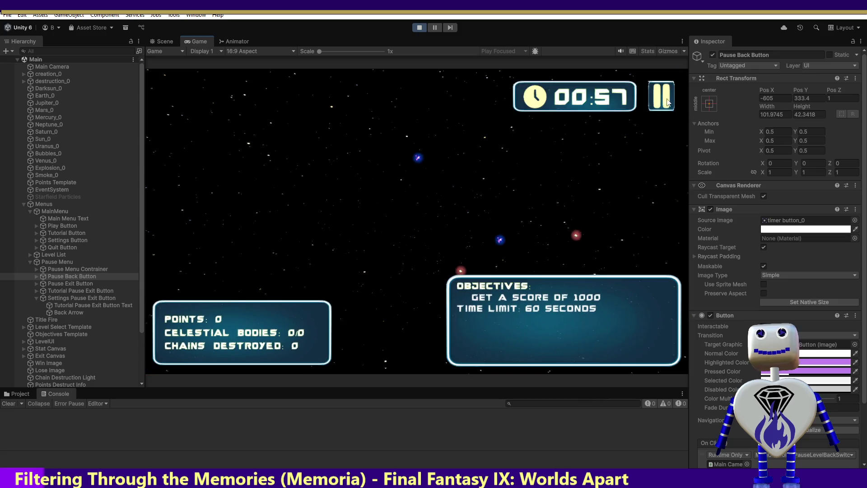
pyautogui.click(668, 103)
pyautogui.click(186, 357)
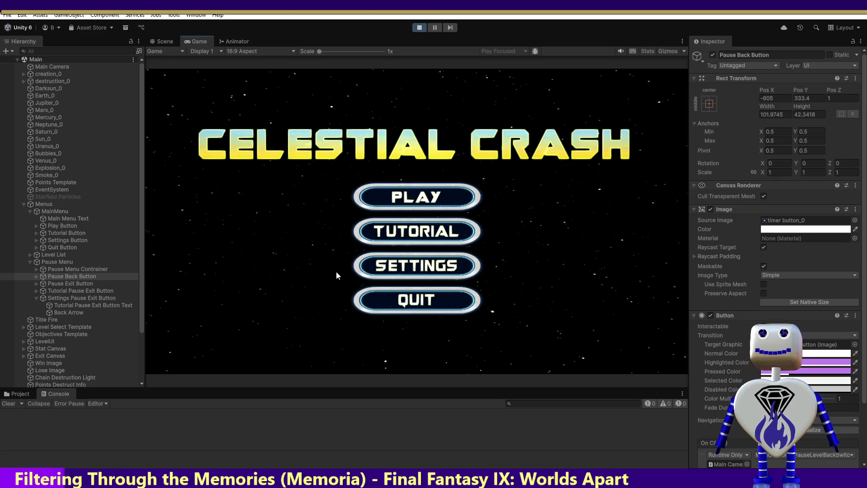
pyautogui.click(419, 232)
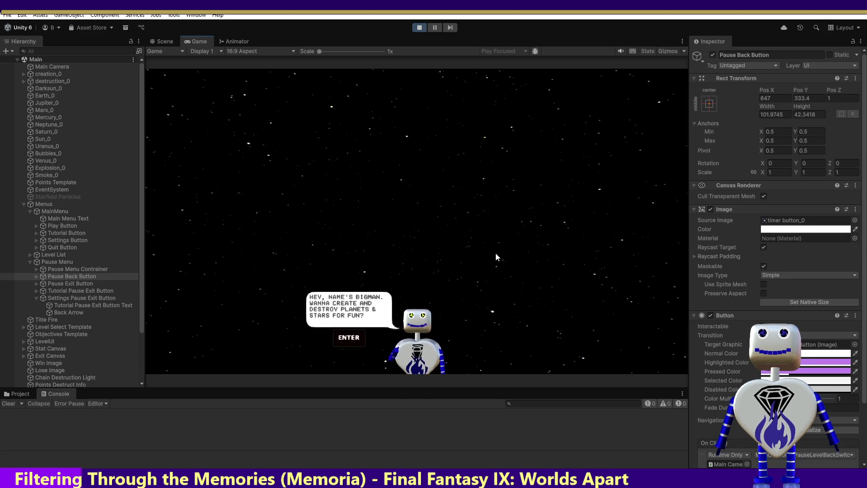
# Advance the tutorial to its objectives, pause, exit to the main menu, and stop Play mode.
pyautogui.click(359, 338)
pyautogui.click(362, 184)
pyautogui.click(349, 335)
pyautogui.click(349, 333)
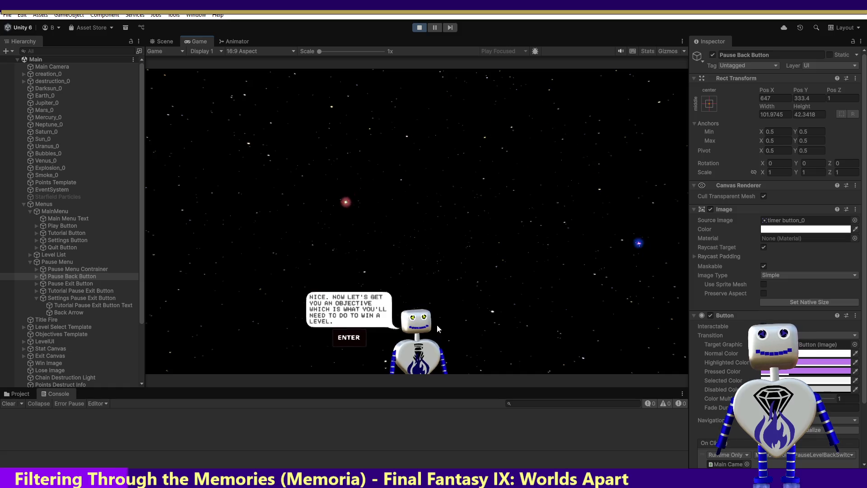
pyautogui.press('Return')
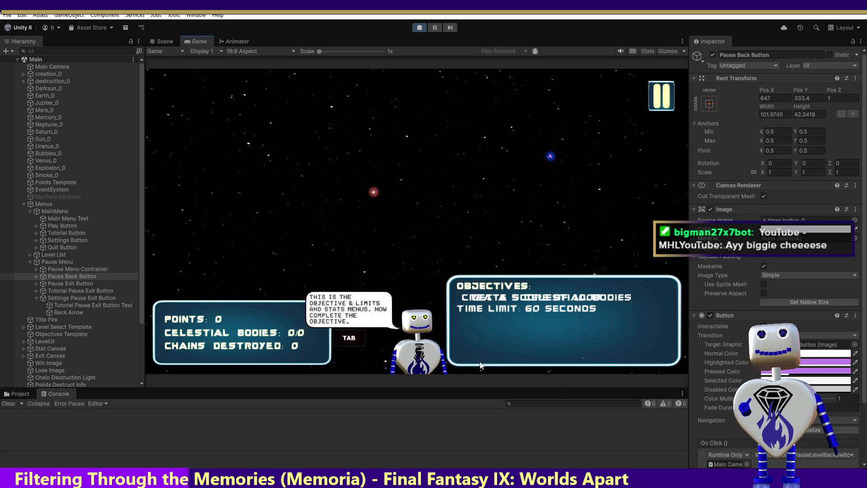
pyautogui.click(664, 104)
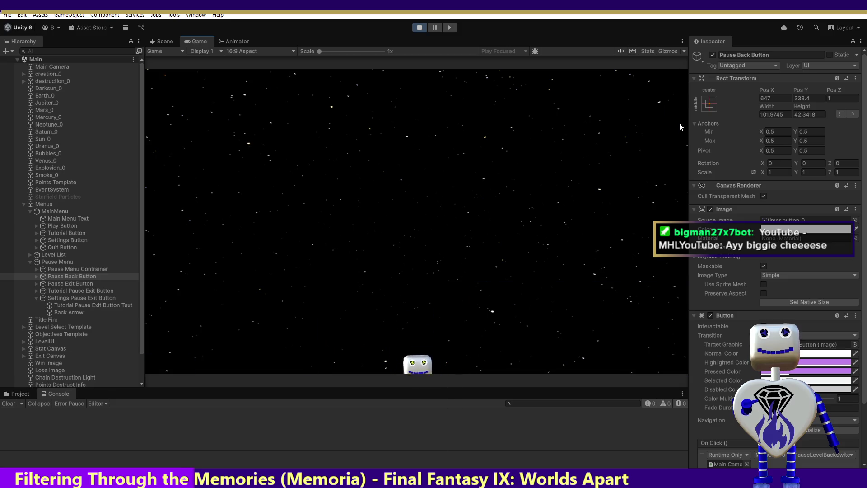
pyautogui.click(185, 355)
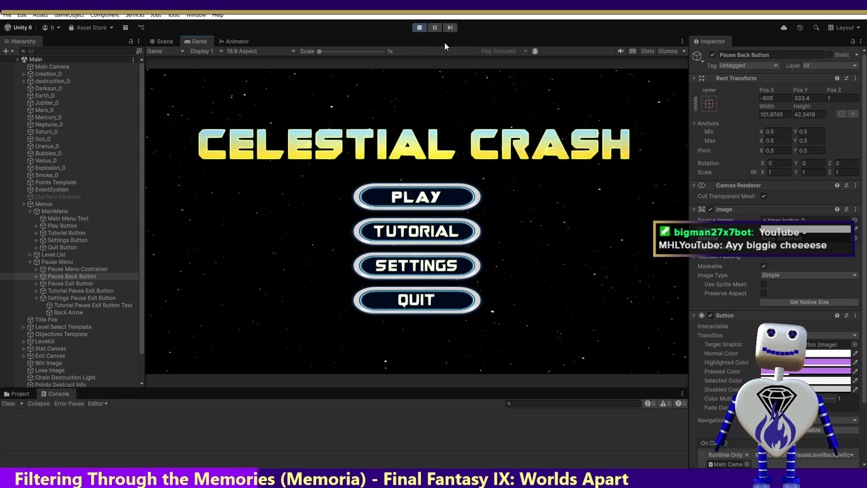
pyautogui.click(419, 28)
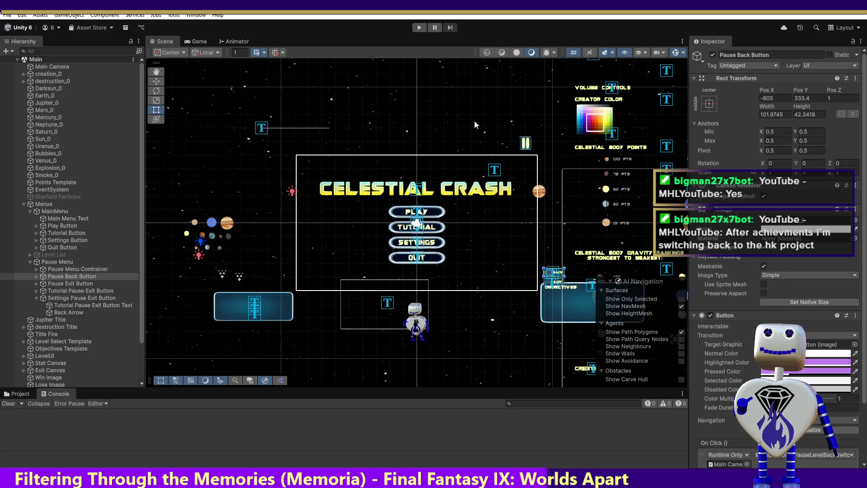
# Rename Tutorial Pause Exit Button Text to Settings Pause Exit Button Text.
pyautogui.click(75, 305)
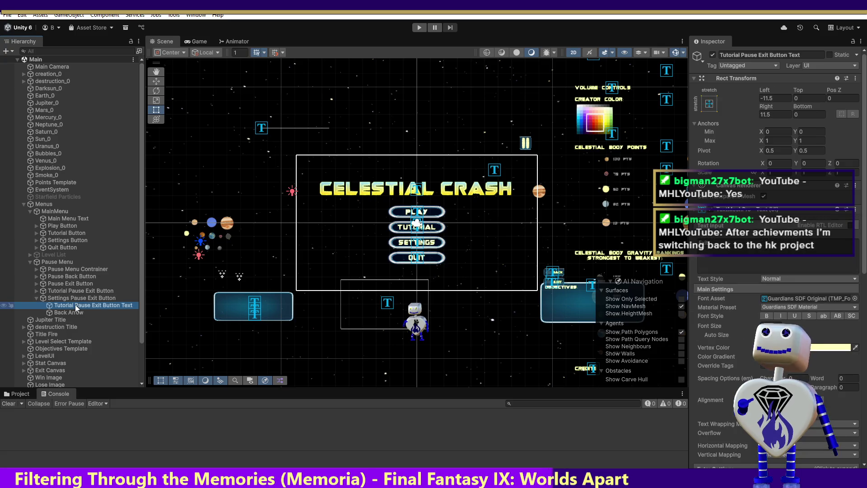
pyautogui.click(725, 55)
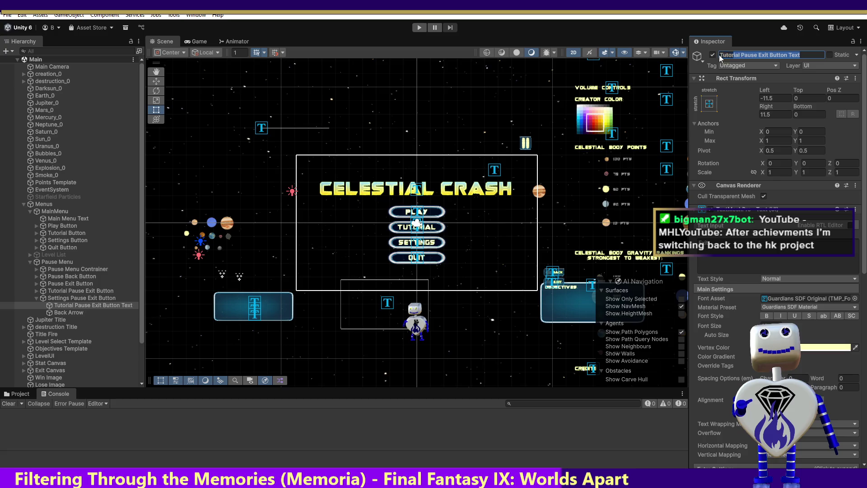
pyautogui.click(738, 55)
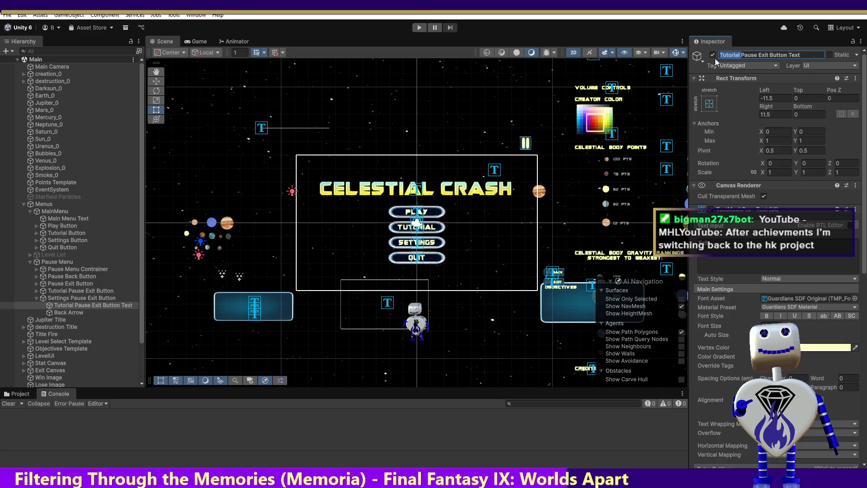
pyautogui.write('Settings')
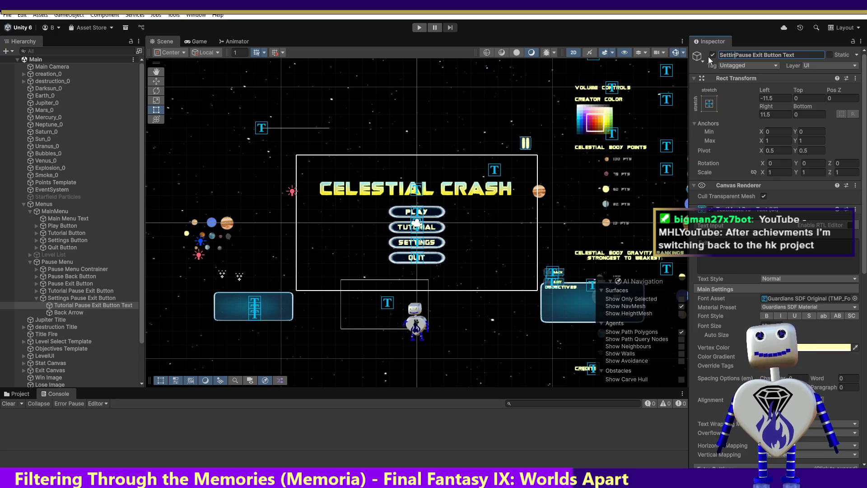
pyautogui.press('Return')
# Frame the Settings Pause Exit Button in the scene and enter Play mode.
pyautogui.click(619, 138)
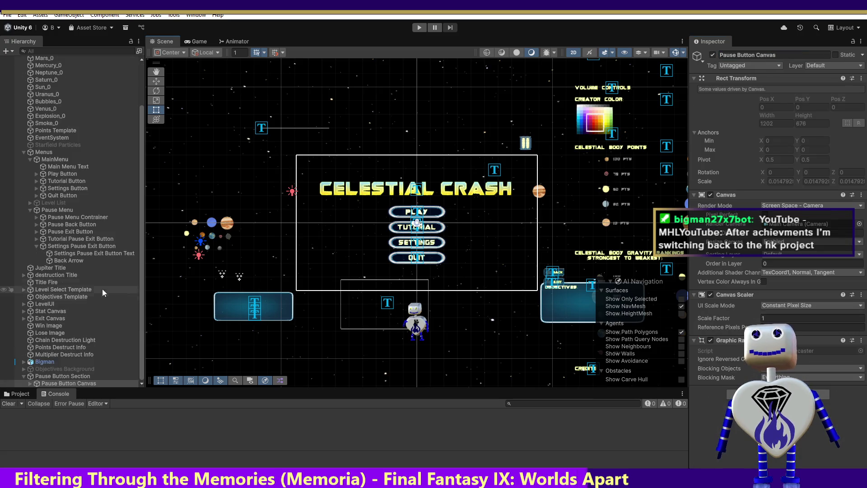
pyautogui.click(77, 254)
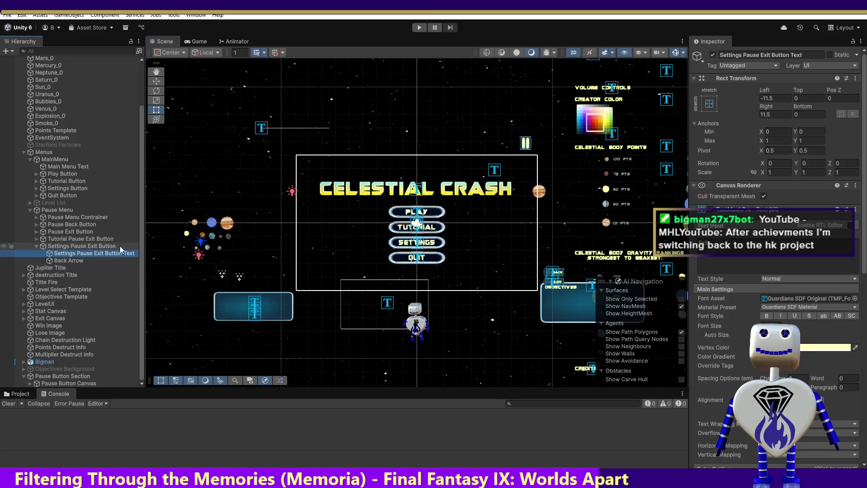
pyautogui.doubleClick(57, 247)
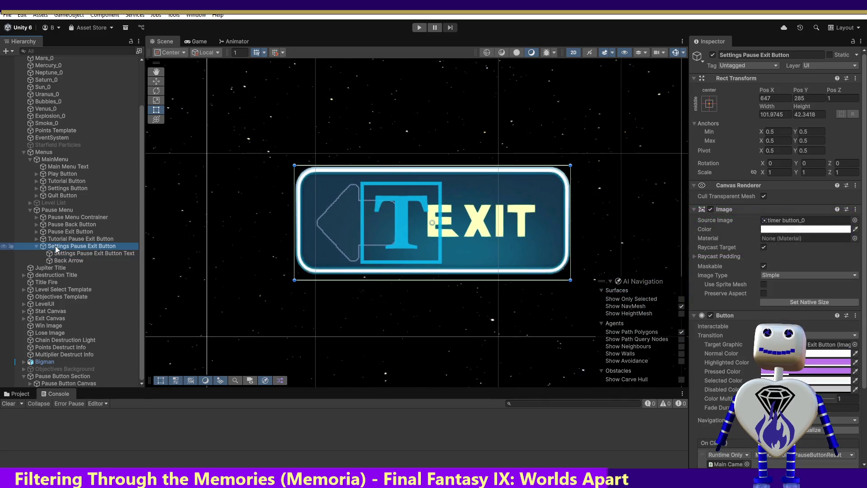
pyautogui.click(59, 255)
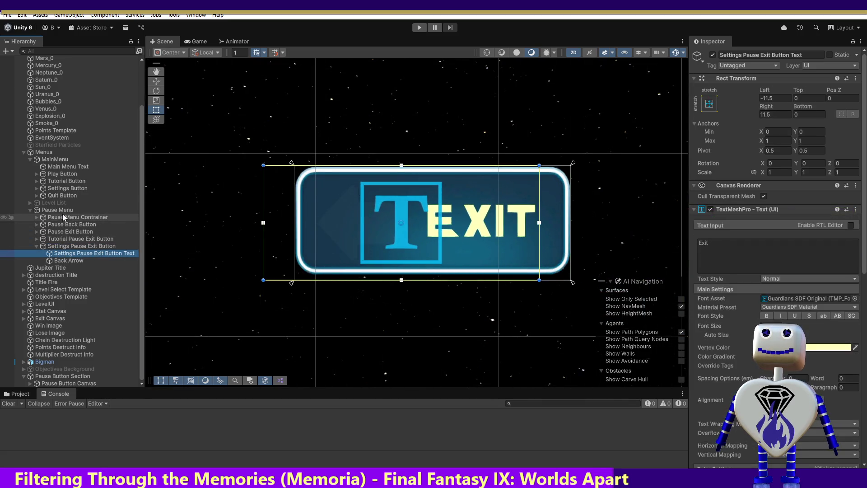
pyautogui.click(418, 30)
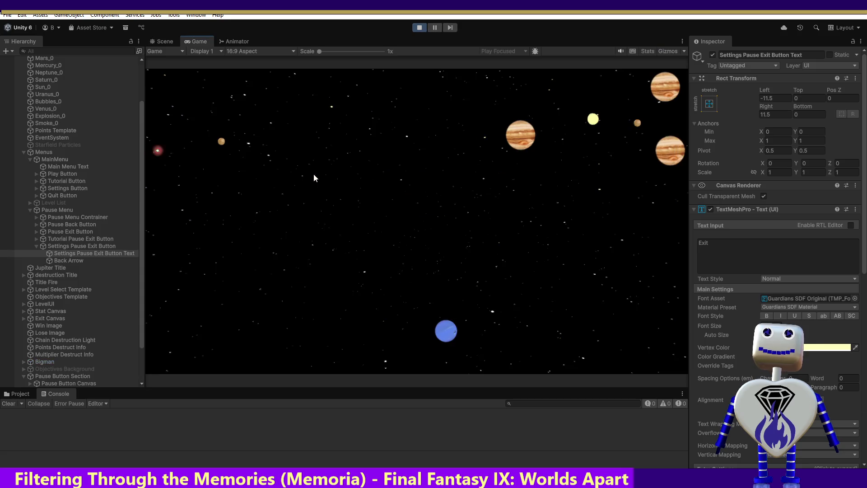
# Start the tutorial and advance its dialogue to the objectives step.
pyautogui.click(417, 232)
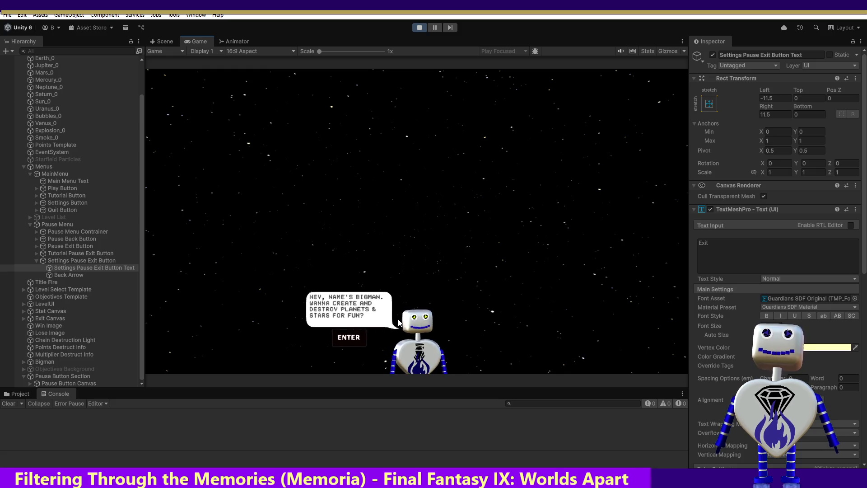
pyautogui.click(359, 336)
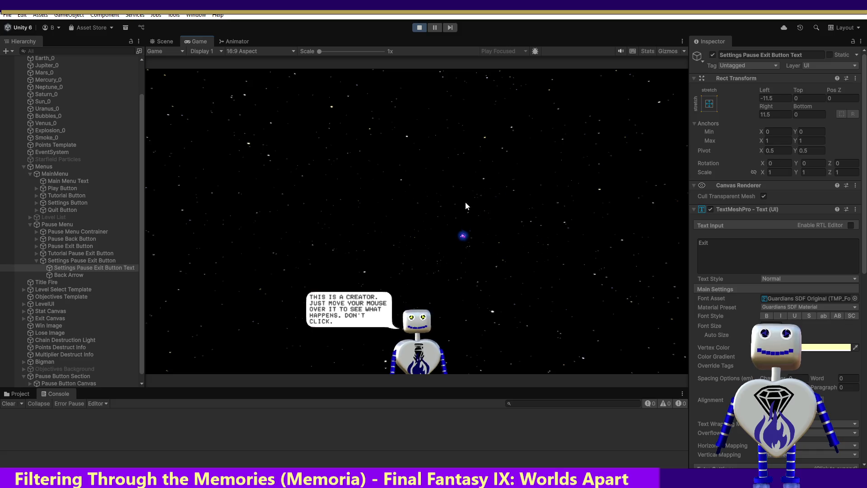
pyautogui.moveTo(459, 234)
pyautogui.press('Return')
pyautogui.press('Return')
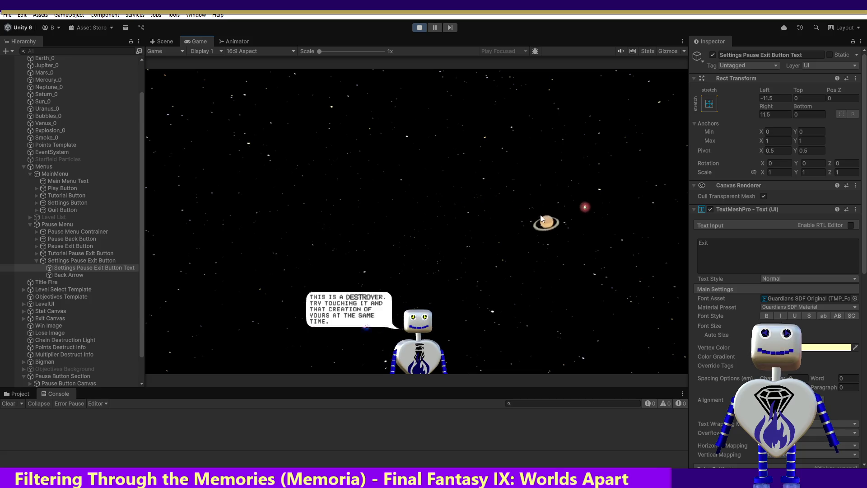
pyautogui.press('Return')
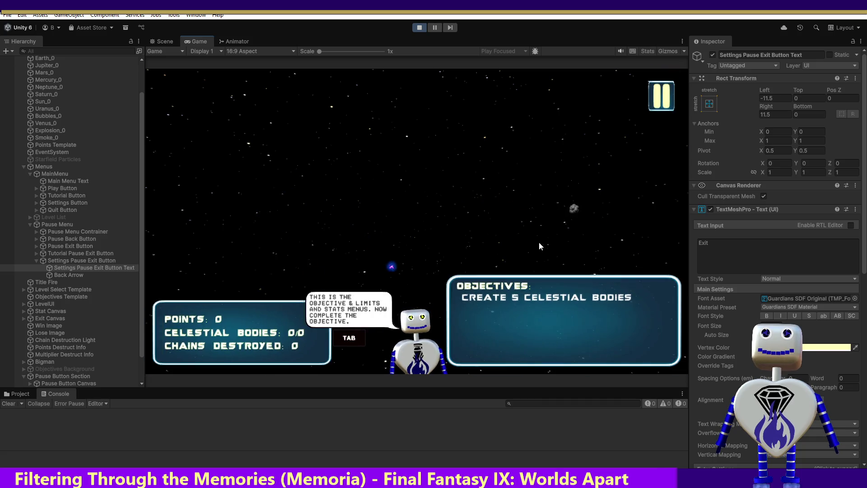
# Pause the tutorial, exit to the main menu, then open Settings and leave its paused screen.
pyautogui.click(660, 97)
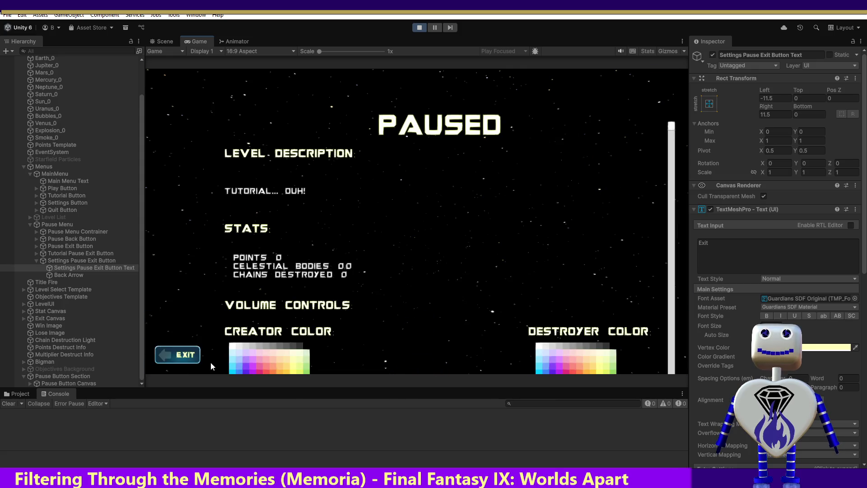
pyautogui.click(188, 357)
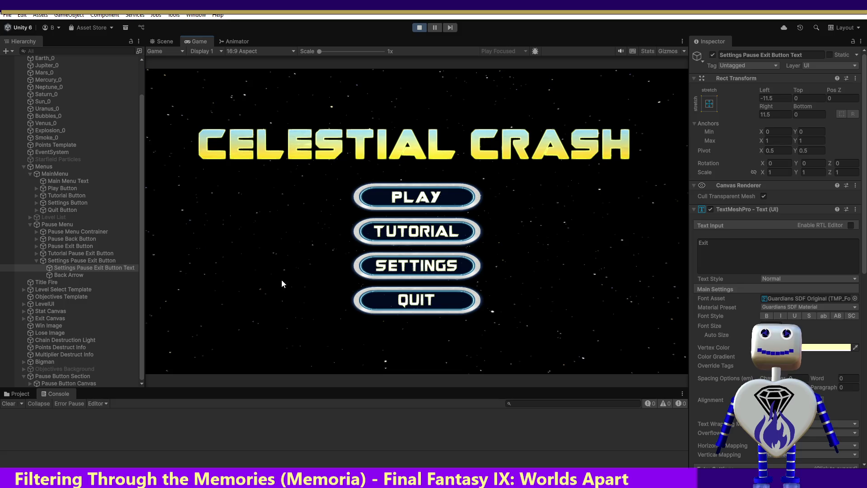
pyautogui.click(419, 267)
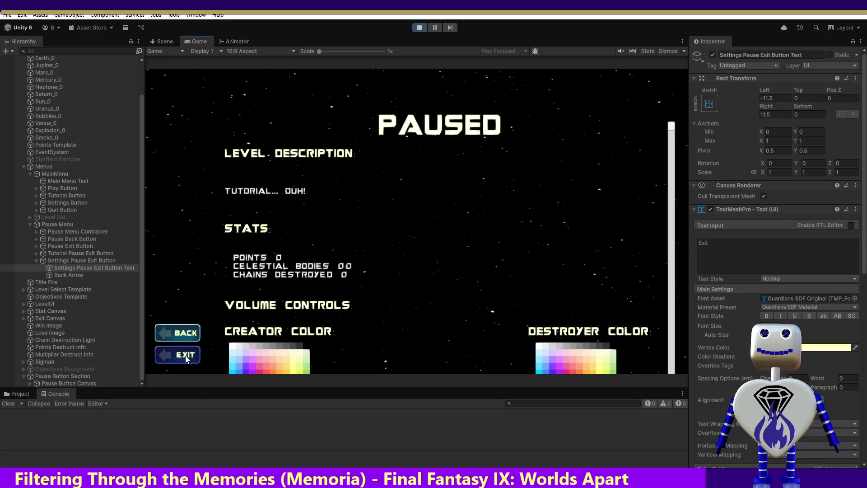
pyautogui.click(188, 359)
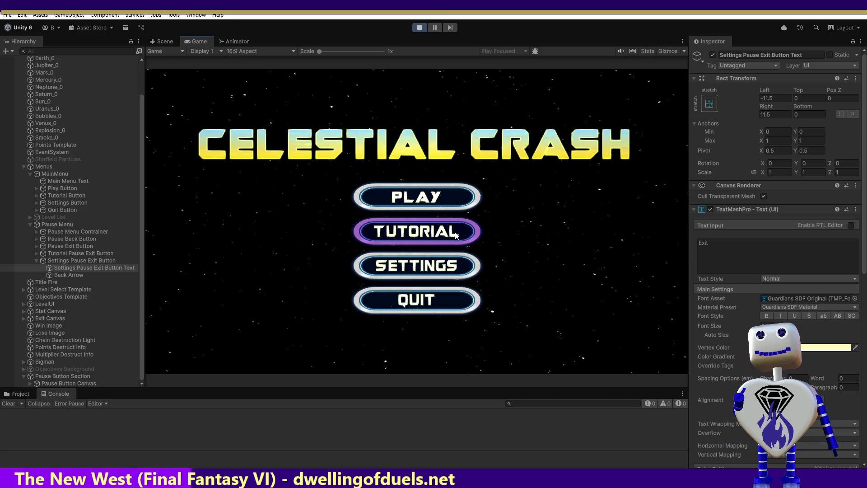
# Start the Skill Challenge level, pause it, and test the Back button to resume.
pyautogui.click(461, 203)
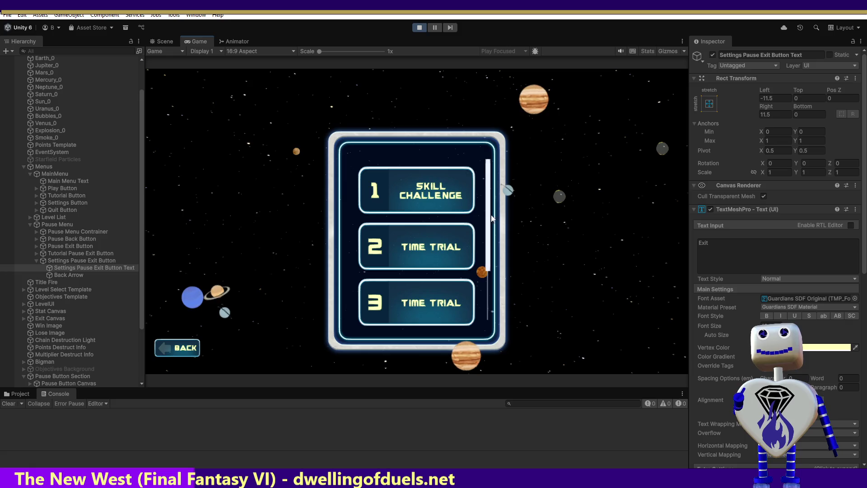
pyautogui.click(438, 201)
pyautogui.click(611, 243)
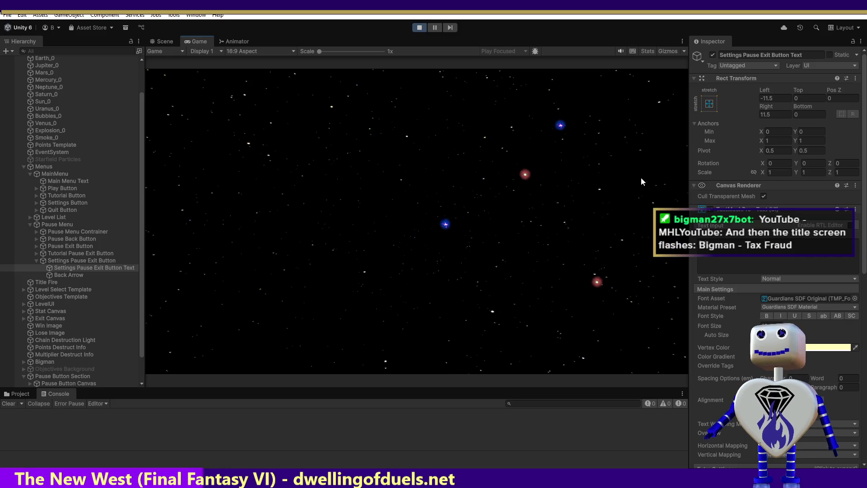
pyautogui.click(667, 95)
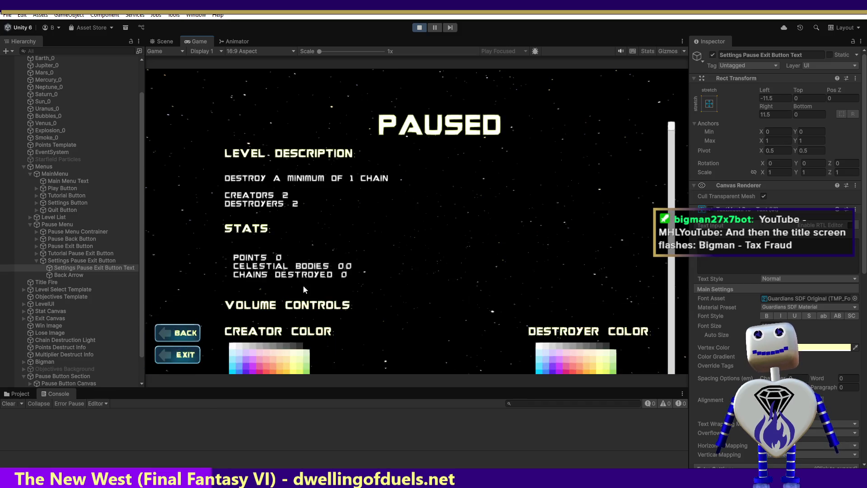
pyautogui.click(171, 332)
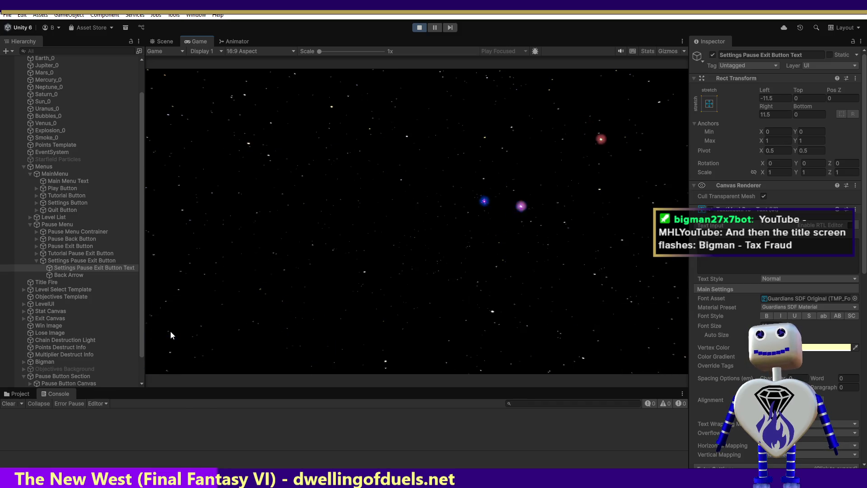
# Pause the level again, exit to the main menu, then stop play mode.
pyautogui.click(662, 96)
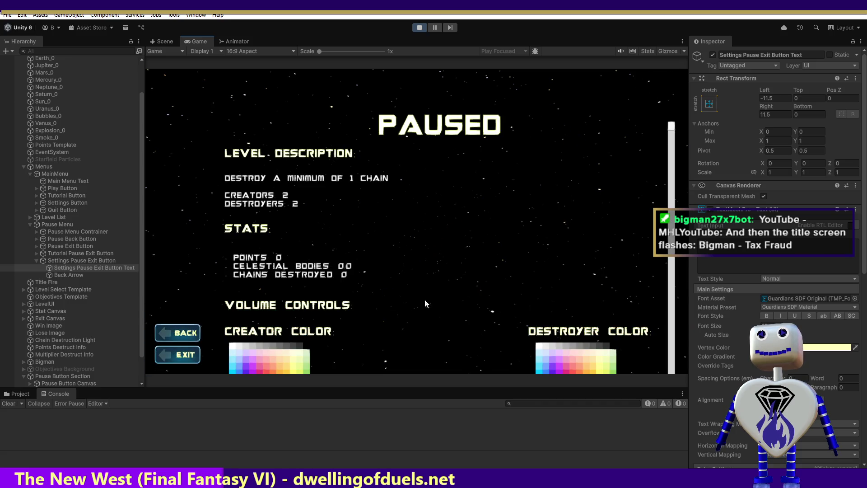
pyautogui.click(183, 351)
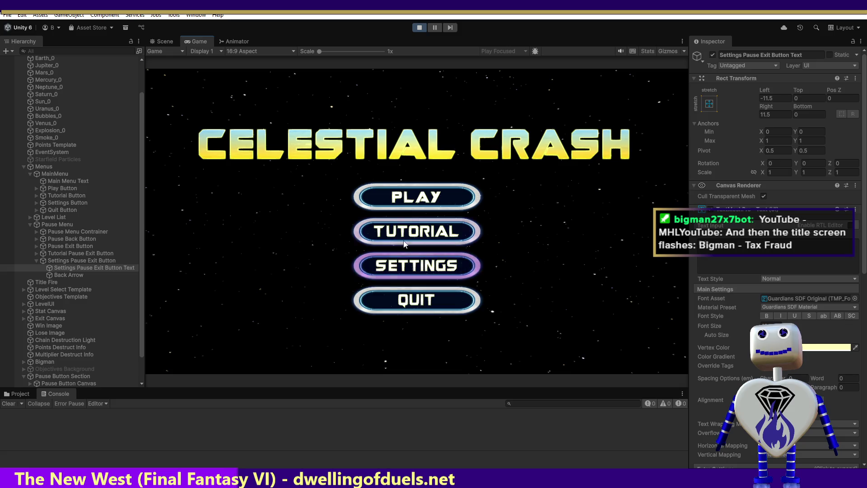
pyautogui.click(416, 194)
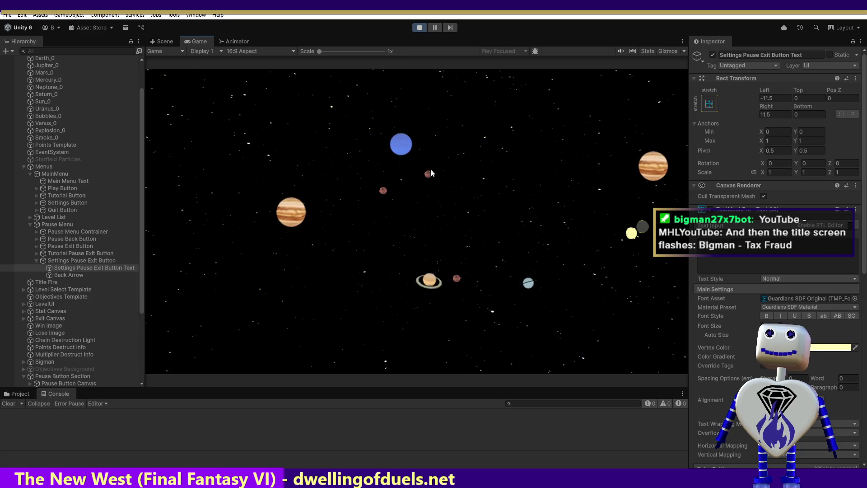
pyautogui.click(418, 29)
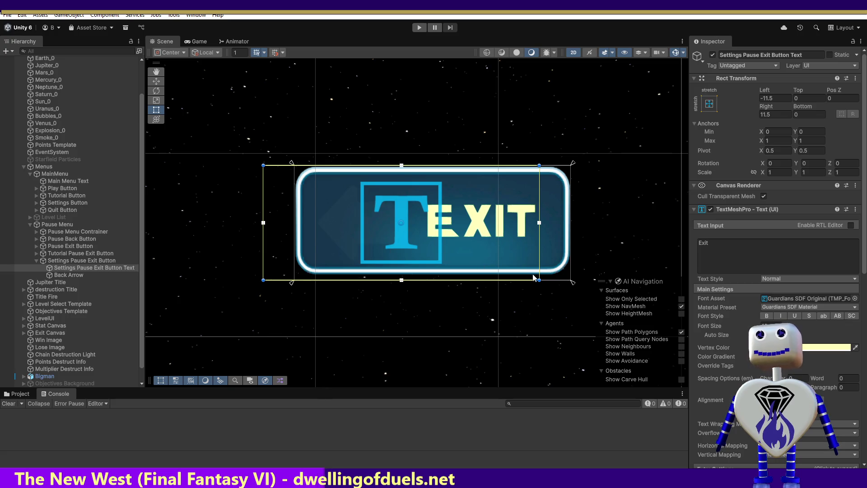
# Inspect Settings Pause Exit Button, frame the whole Pause Menu in the Scene view, and run the game.
pyautogui.click(72, 261)
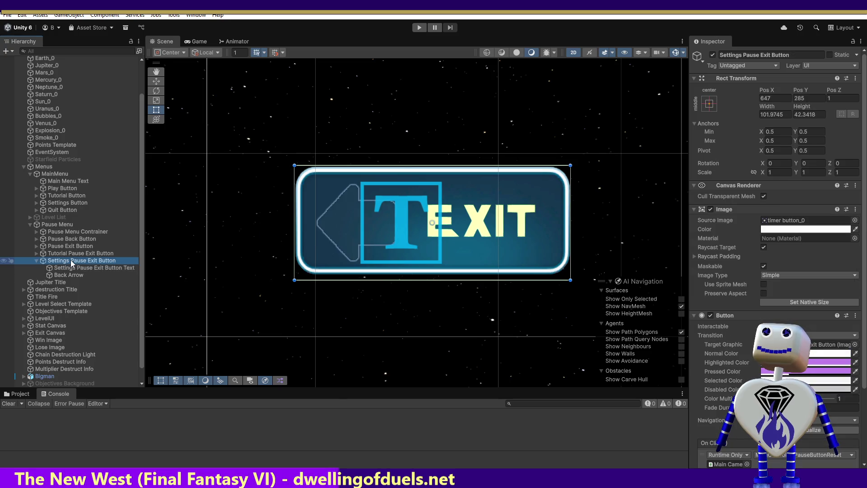
pyautogui.doubleClick(64, 226)
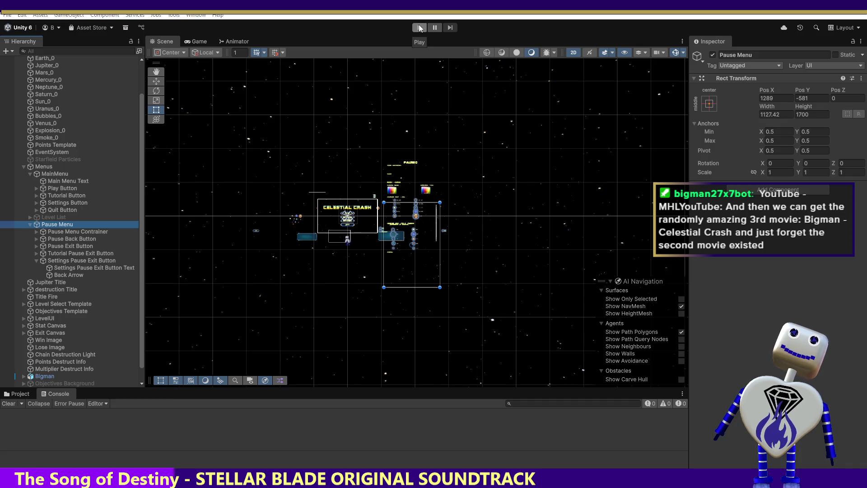
pyautogui.click(419, 28)
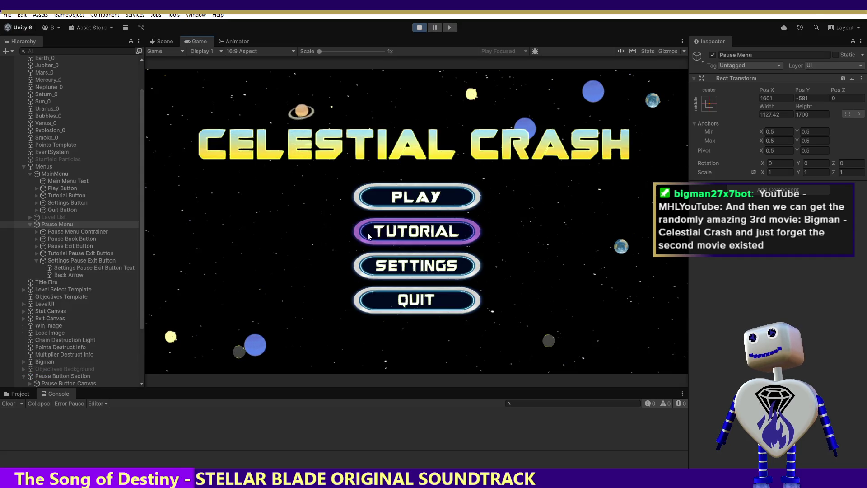
pyautogui.click(409, 232)
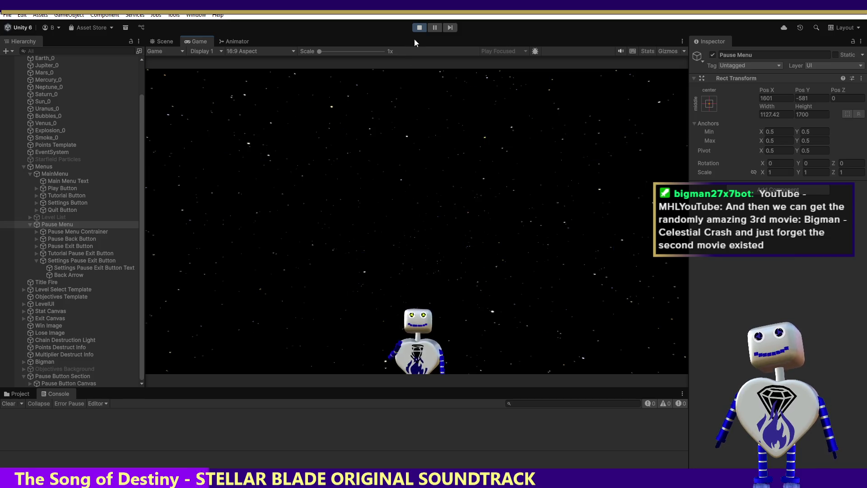
pyautogui.click(419, 28)
pyautogui.click(418, 27)
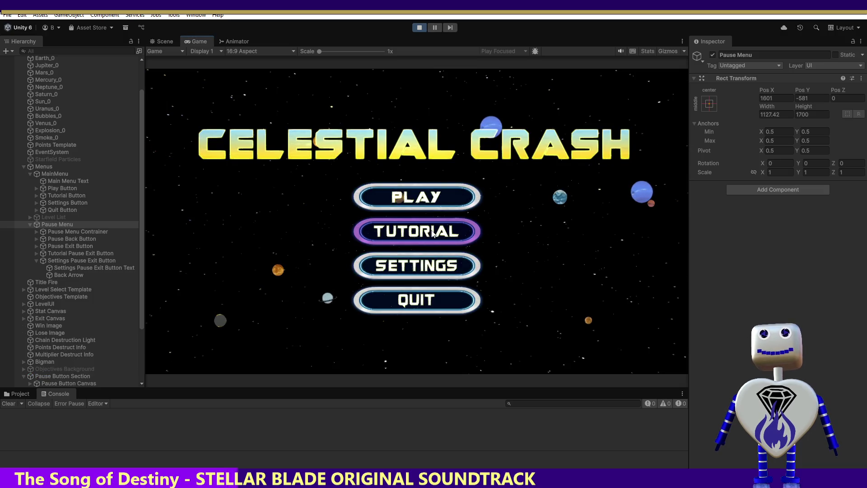
pyautogui.click(422, 265)
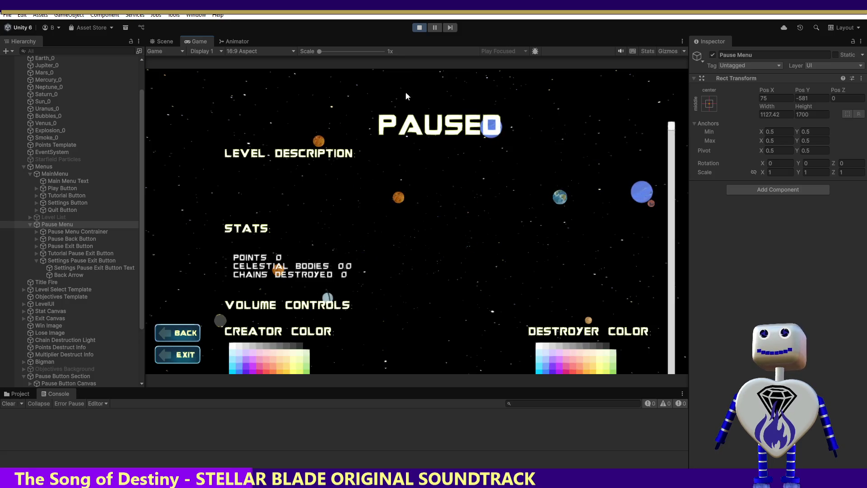
pyautogui.click(419, 28)
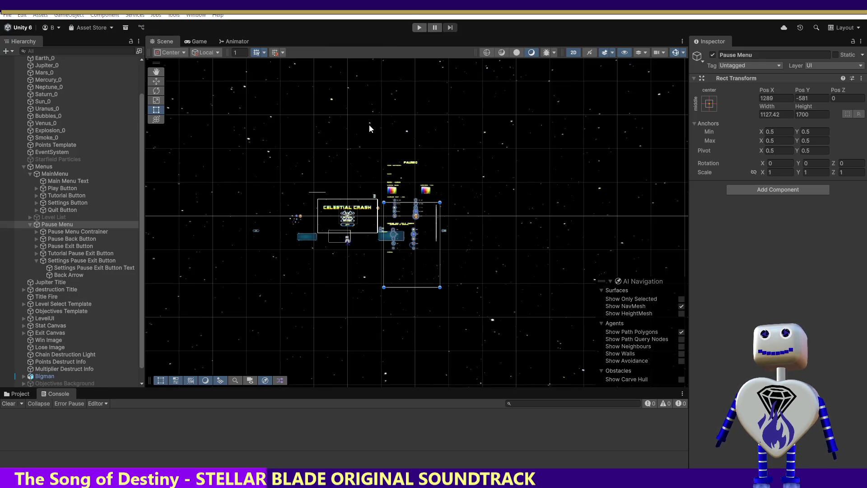
pyautogui.hotkey('alt', 'Tab')
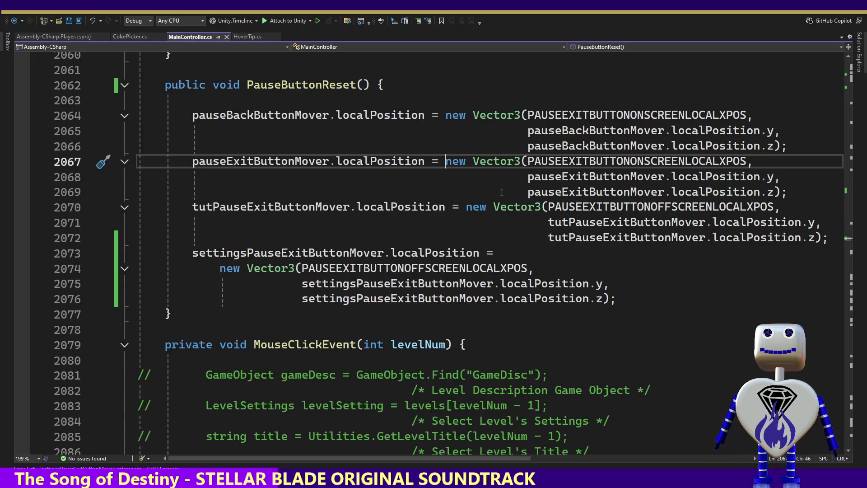
pyautogui.doubleClick(603, 116)
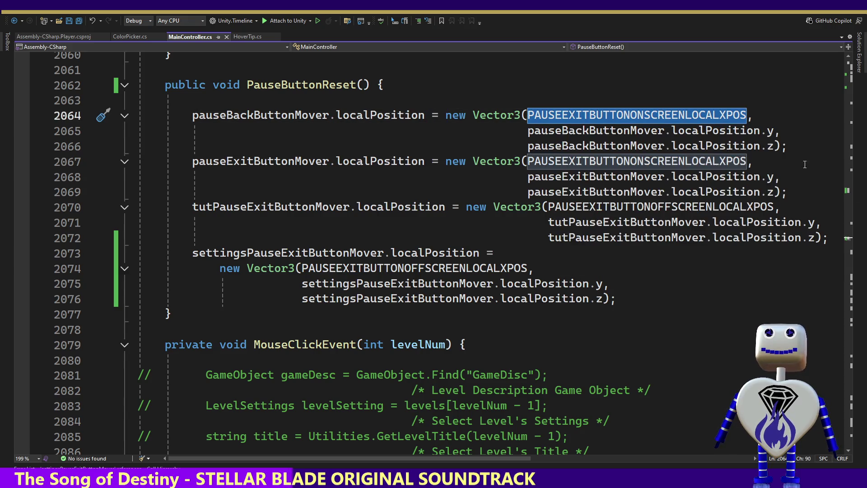
pyautogui.click(849, 237)
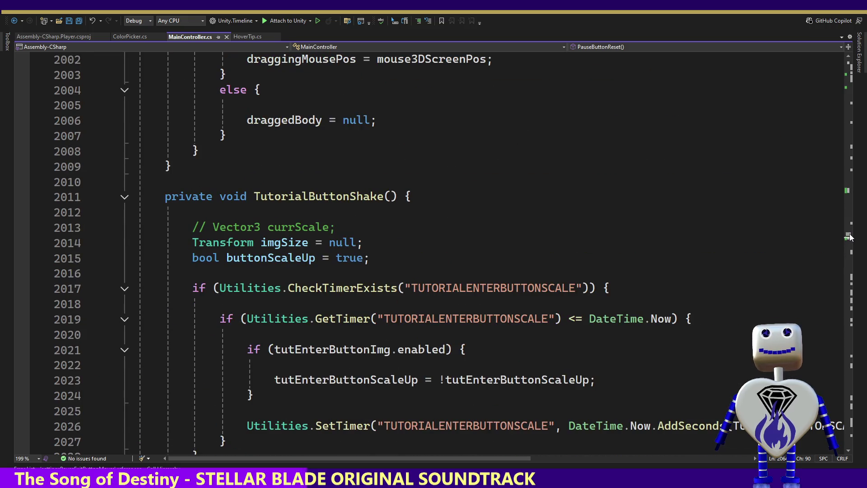
pyautogui.moveTo(850, 238); pyautogui.dragTo(862, 213)
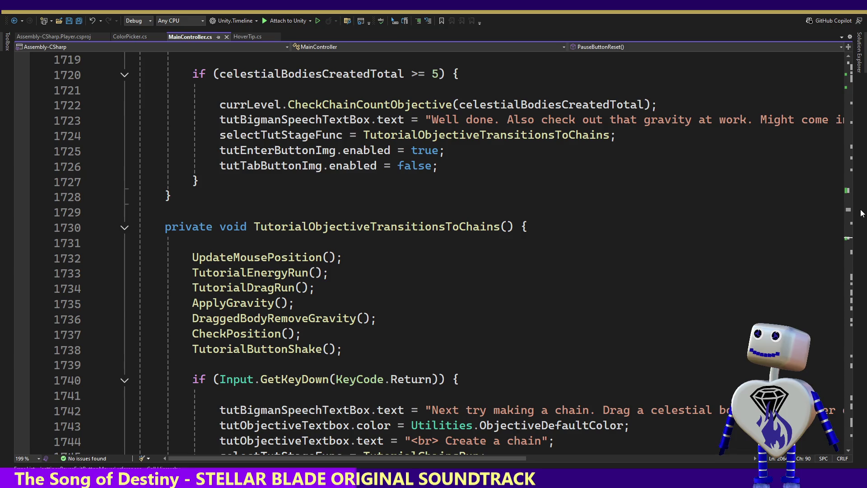
pyautogui.moveTo(862, 213); pyautogui.dragTo(864, 203)
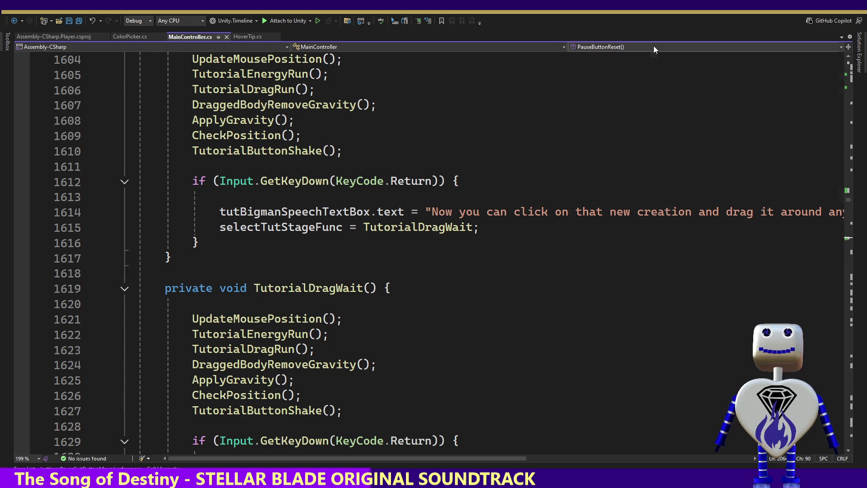
pyautogui.click(654, 45)
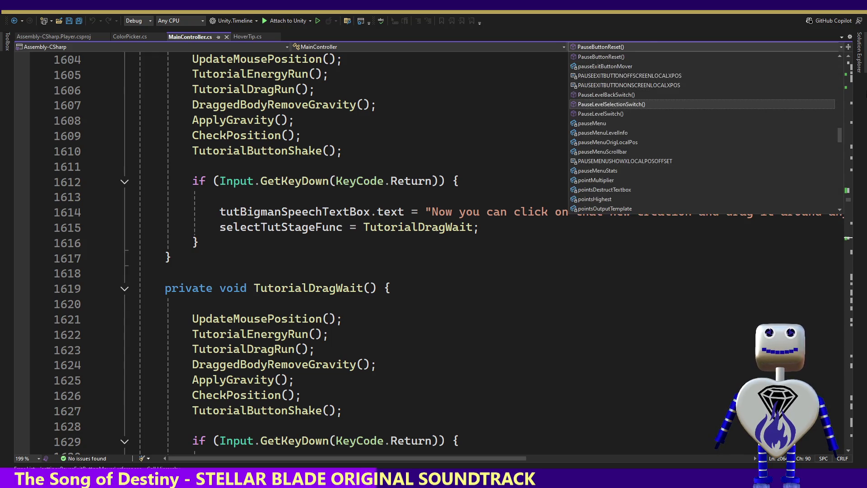
pyautogui.press('Escape')
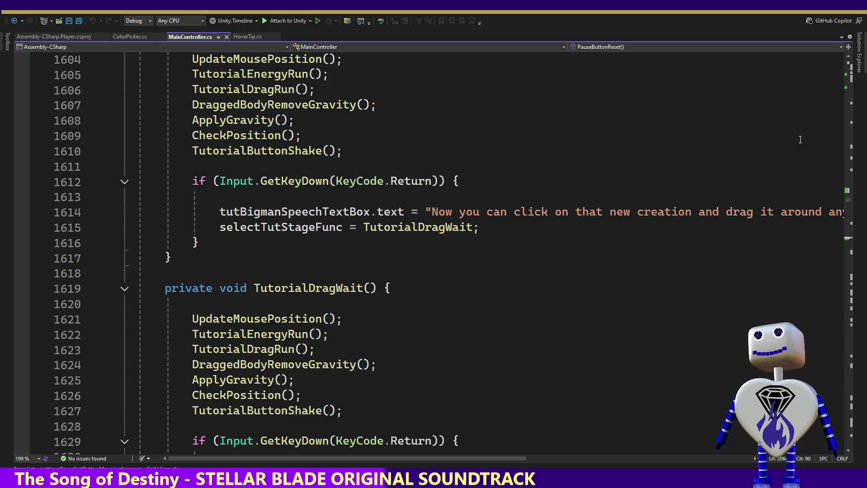
pyautogui.hotkey('alt', 'Tab')
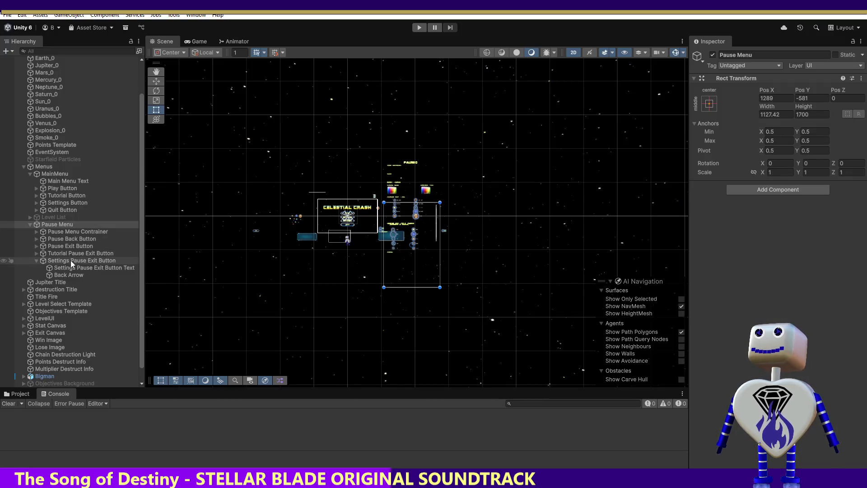
# Check the Settings Pause Exit Button and Settings Button On Click events in the Inspector.
pyautogui.click(81, 260)
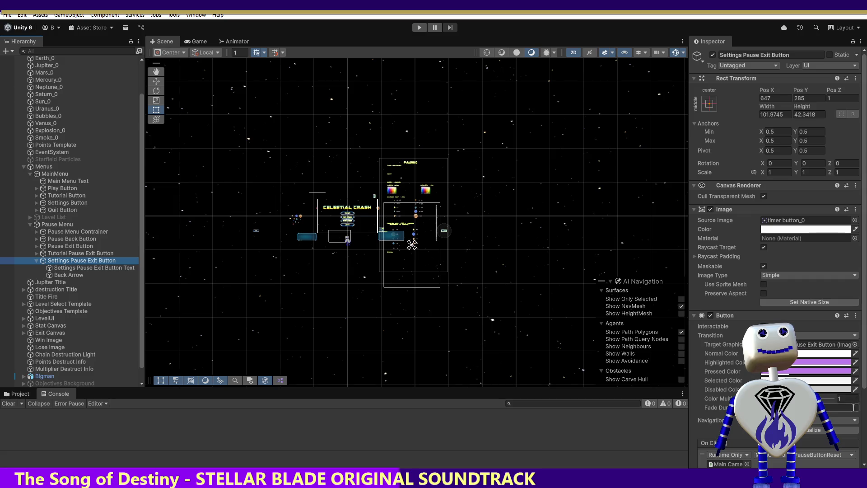
pyautogui.click(864, 381)
pyautogui.scroll(-3, 863, 381)
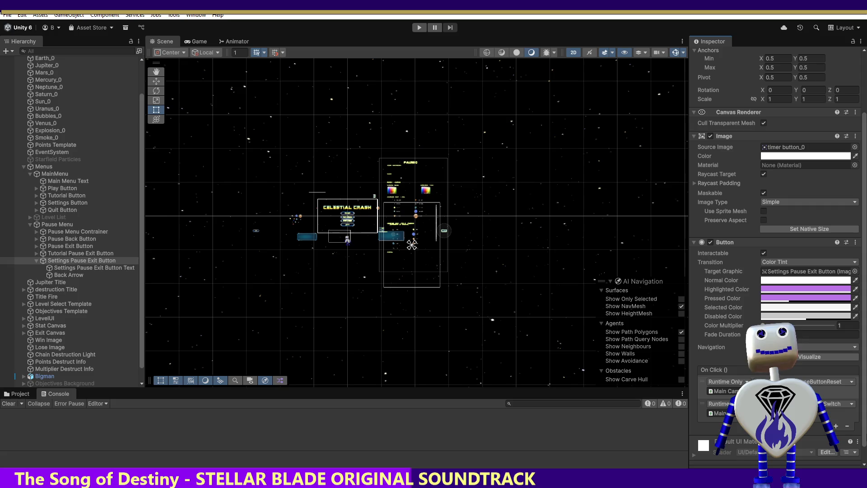
pyautogui.click(69, 202)
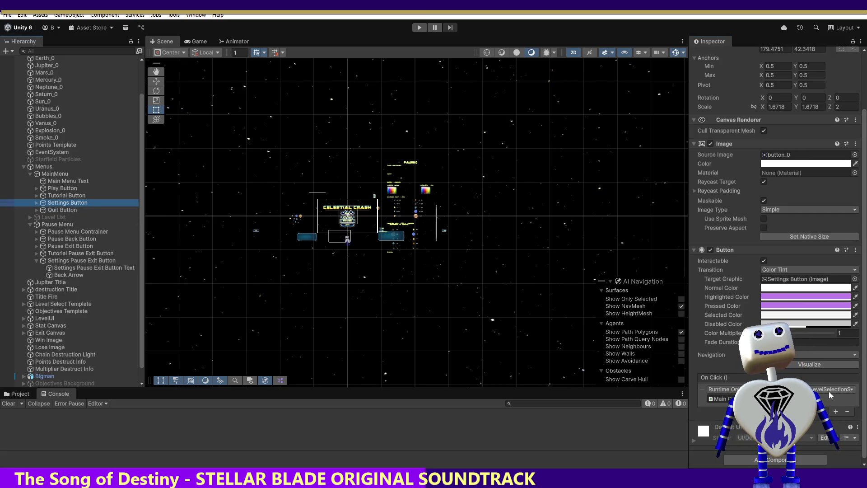
pyautogui.hotkey('alt', 'Tab')
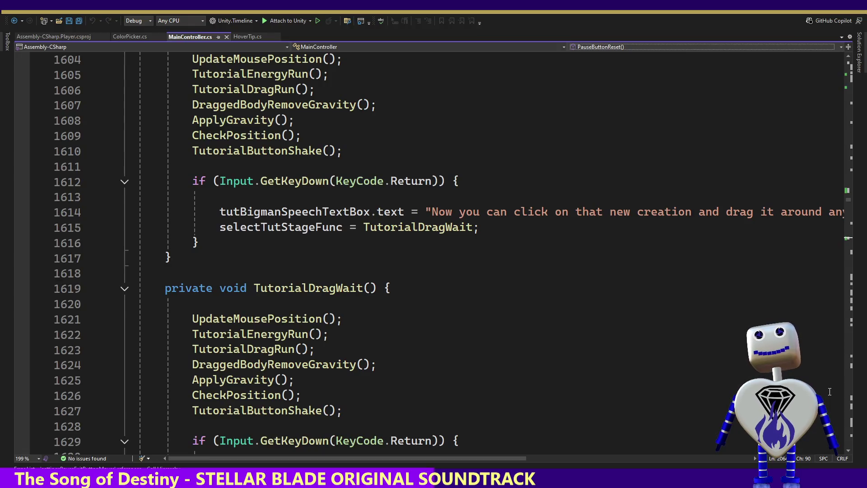
# Jump to the PauseLevelSelectionSwitch method in MainController.cs via the member dropdown.
pyautogui.click(637, 46)
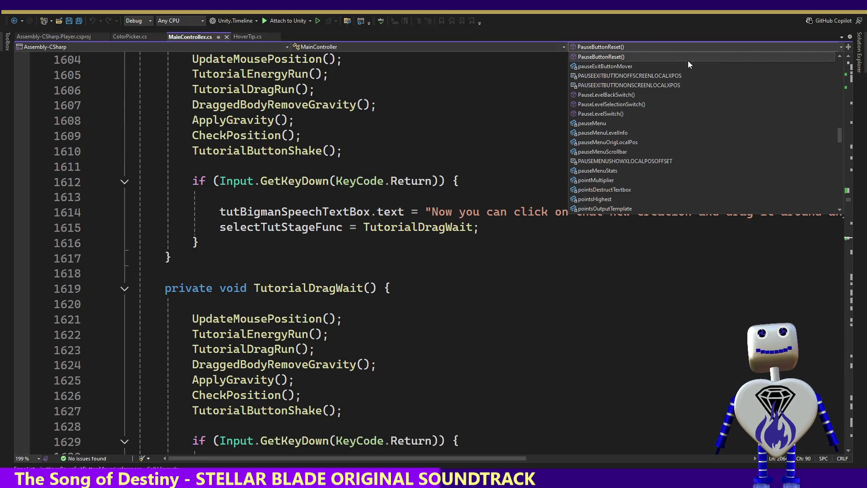
pyautogui.scroll(4, 839, 128)
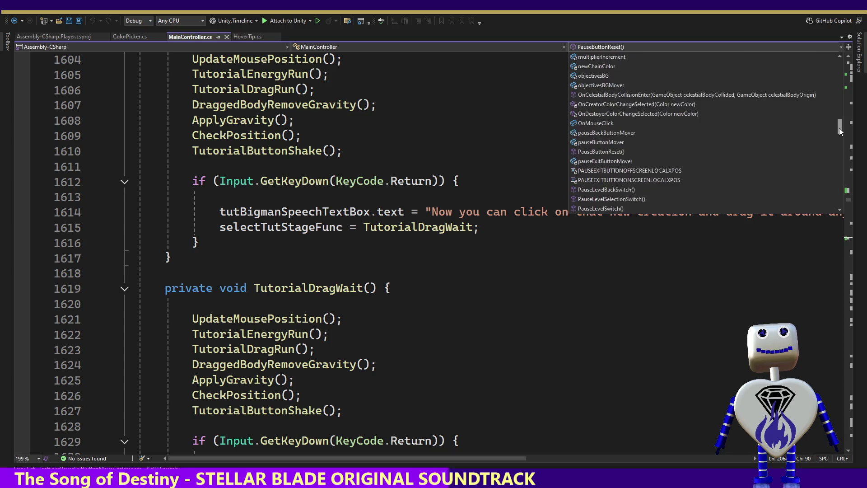
pyautogui.moveTo(839, 127); pyautogui.dragTo(840, 134)
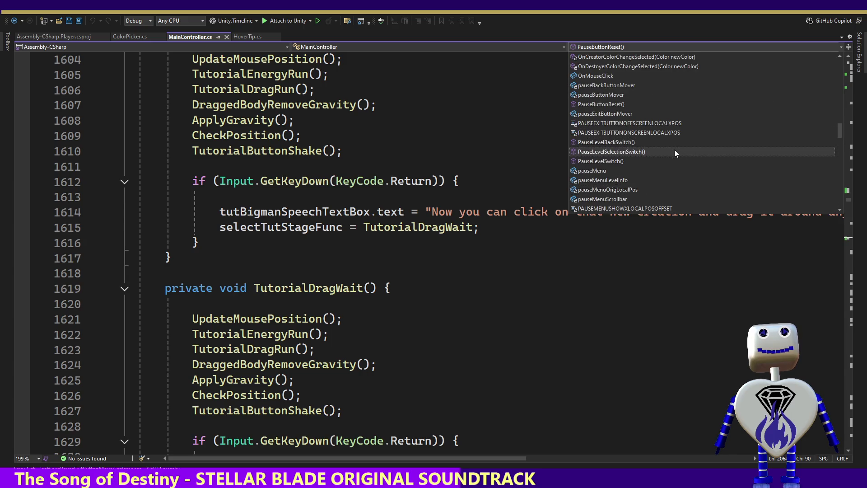
pyautogui.click(674, 151)
pyautogui.click(412, 360)
pyautogui.press('Down')
pyautogui.press('Down')
pyautogui.press('Down')
pyautogui.press('Down')
pyautogui.press('Down')
pyautogui.press('Down')
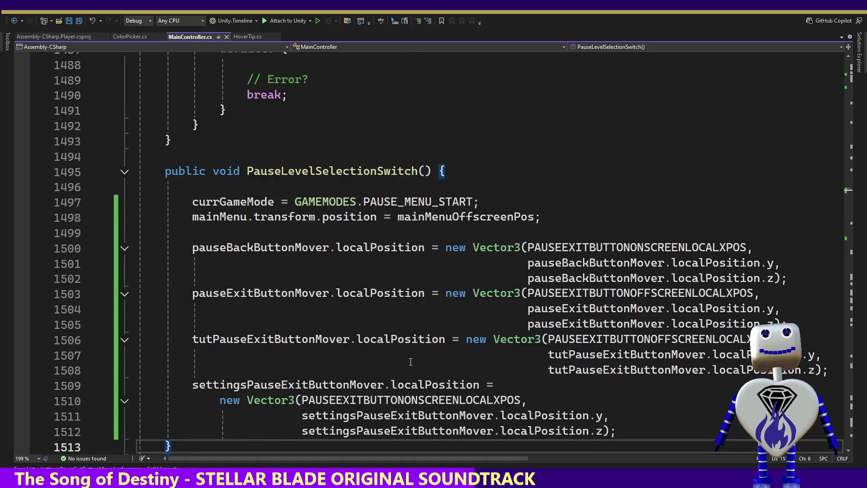
# Change pauseBackButtonMover's X on line 1500 from ONSCREEN to PAUSEEXITBUTTONOFFSCREENLOCALXPOS.
pyautogui.moveTo(591, 245)
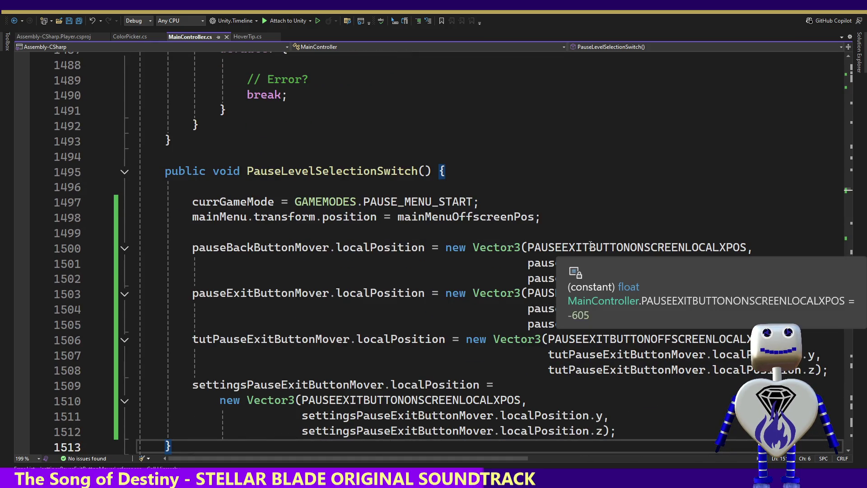
pyautogui.click(639, 247)
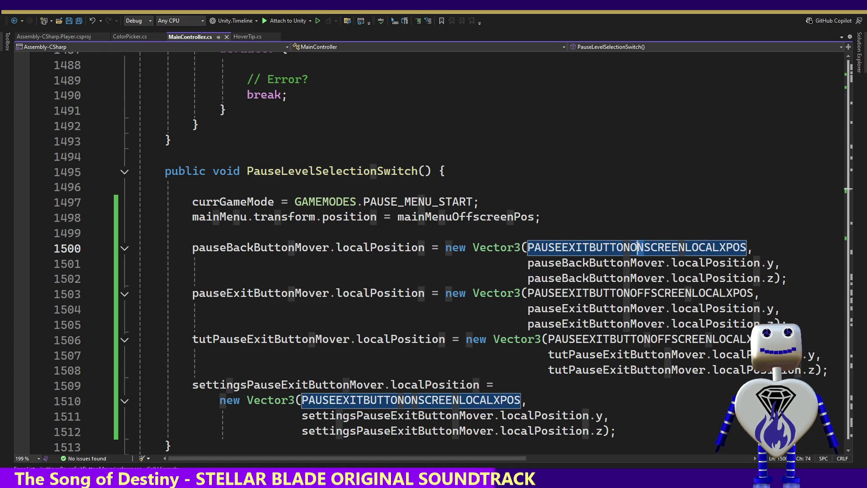
pyautogui.press('Delete')
pyautogui.write('FF')
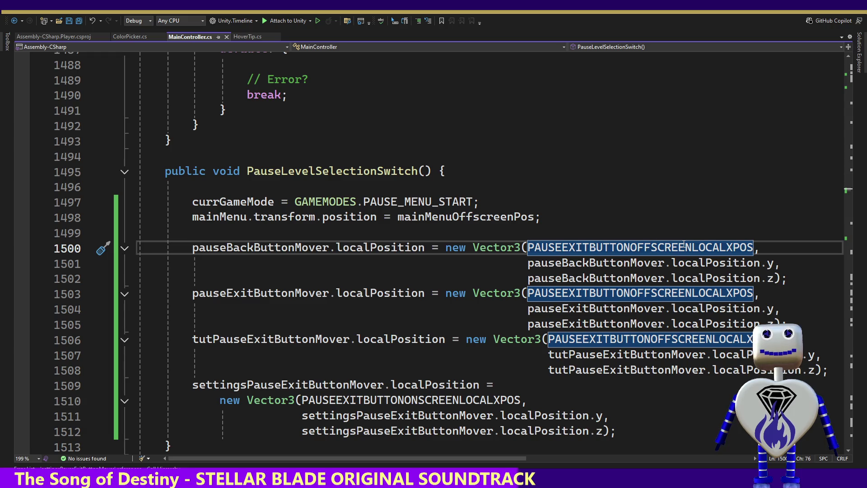
pyautogui.hotkey('alt', 'Tab')
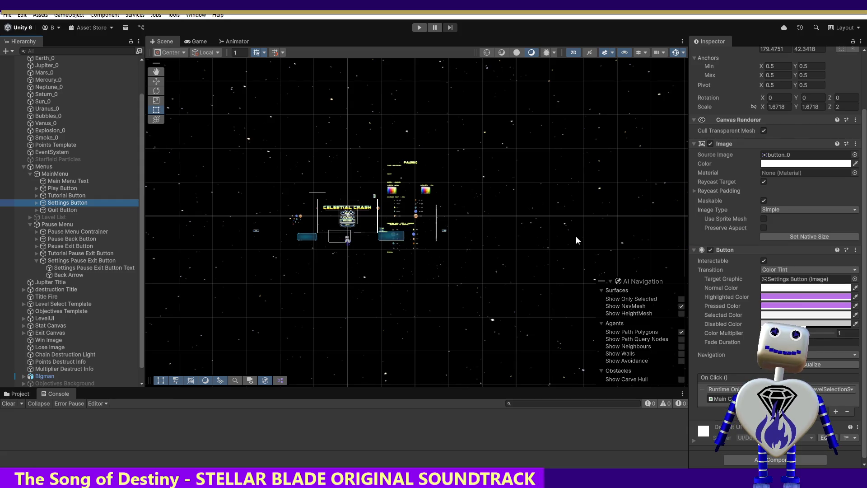
# Run the game, check the settings pause screen shows only Exit, then exit to the main menu.
pyautogui.click(419, 27)
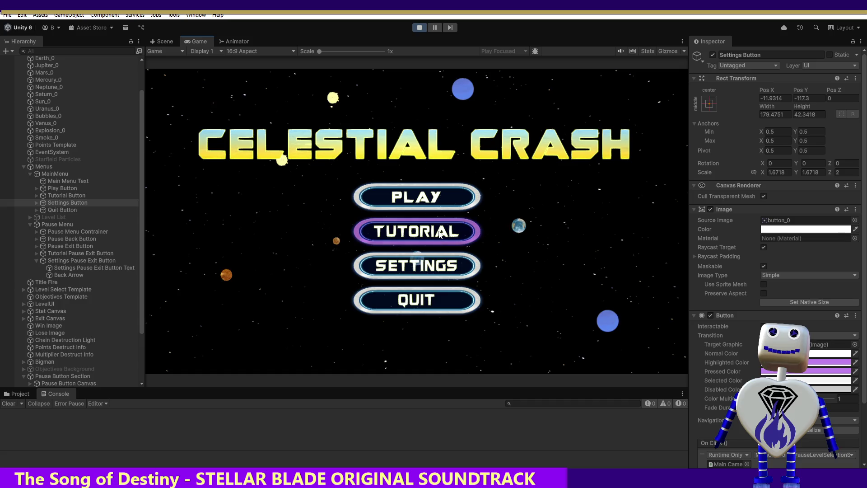
pyautogui.click(429, 269)
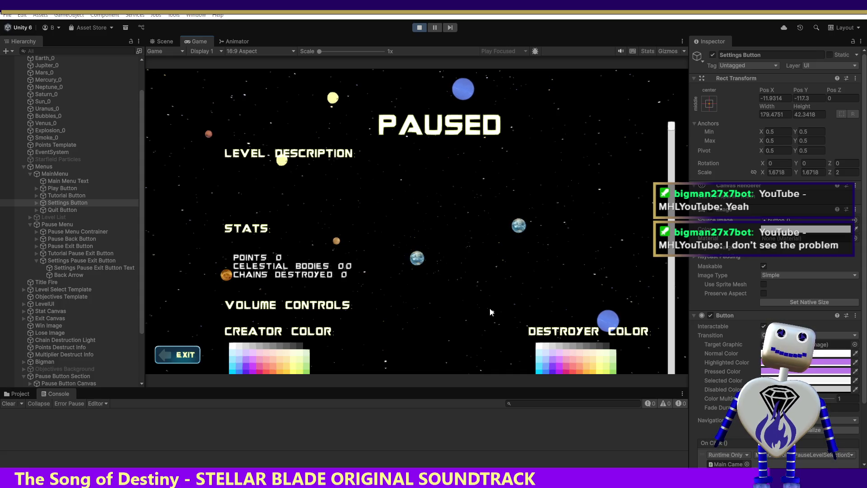
pyautogui.click(177, 355)
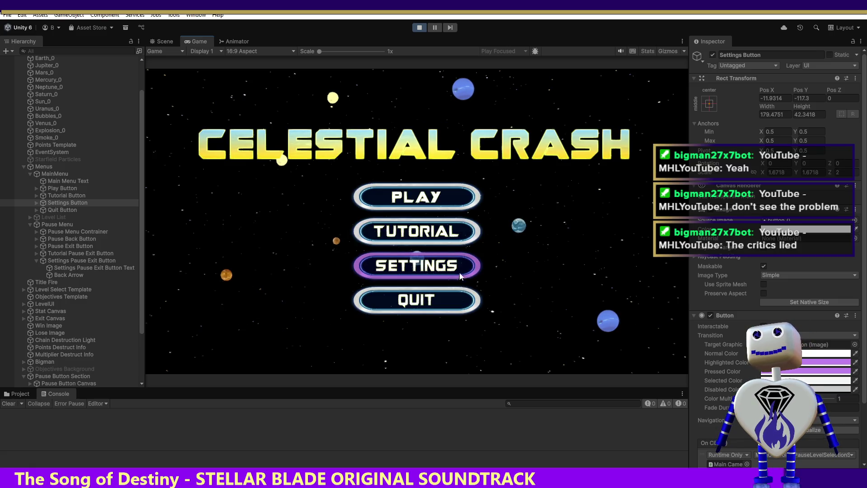
# Test level select's Back button, then start and pause Time Trial 2 and stop play mode.
pyautogui.click(418, 199)
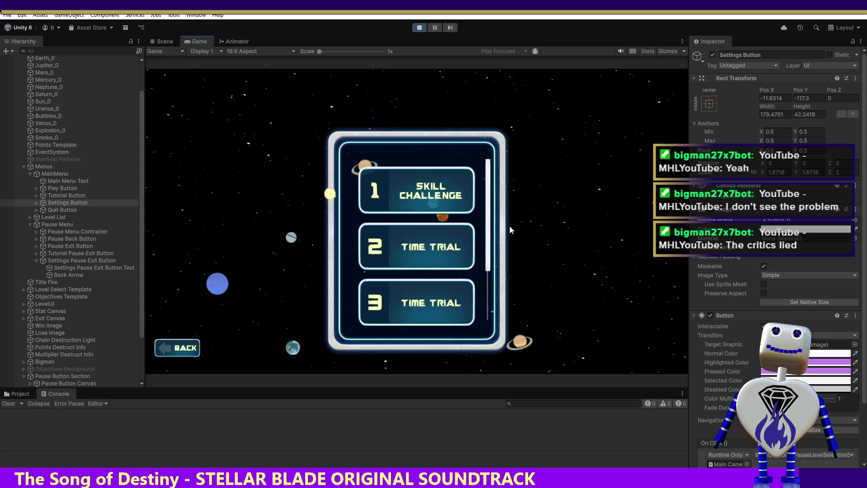
pyautogui.click(183, 351)
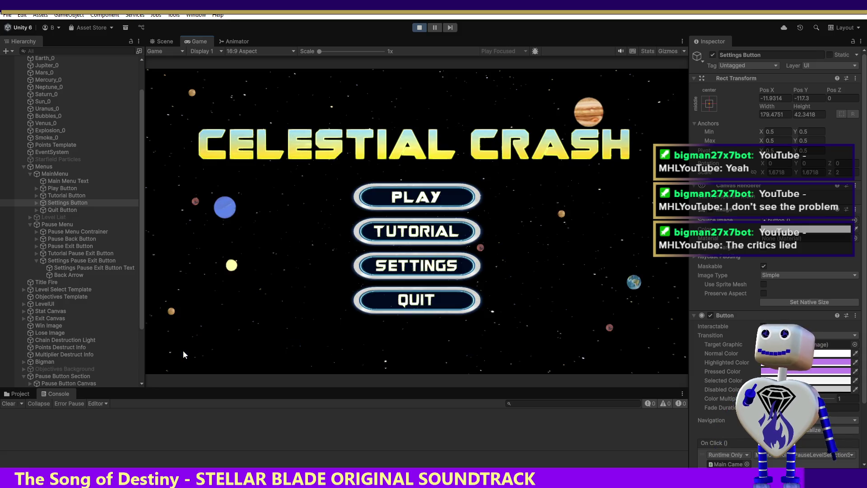
pyautogui.click(411, 199)
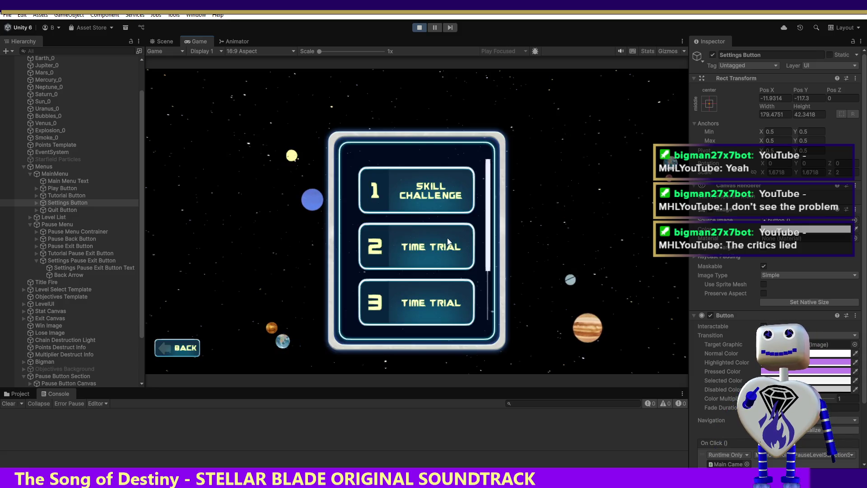
pyautogui.click(409, 254)
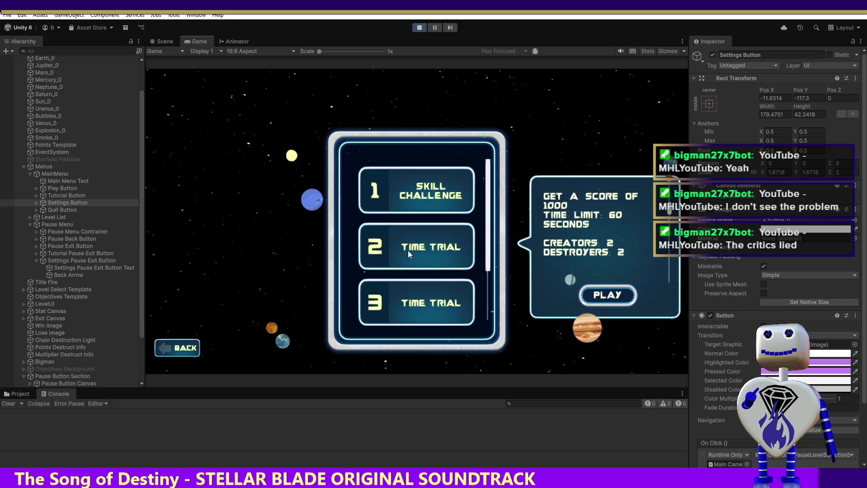
pyautogui.click(608, 294)
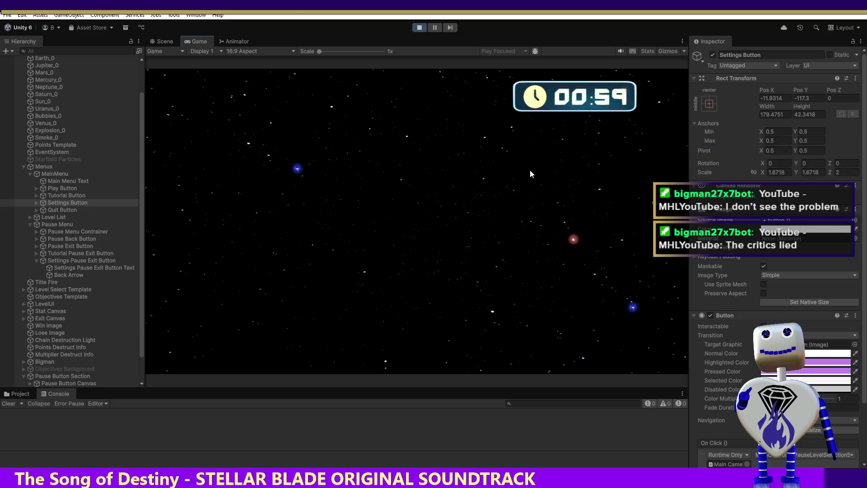
pyautogui.press('Escape')
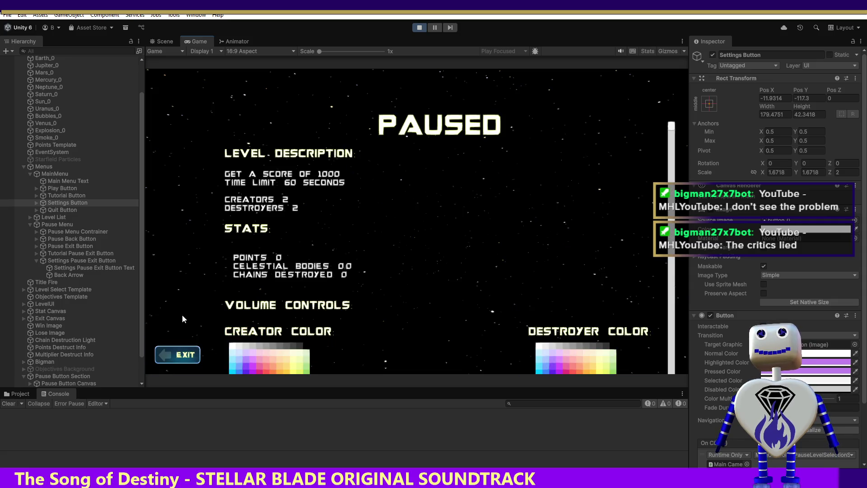
pyautogui.click(418, 28)
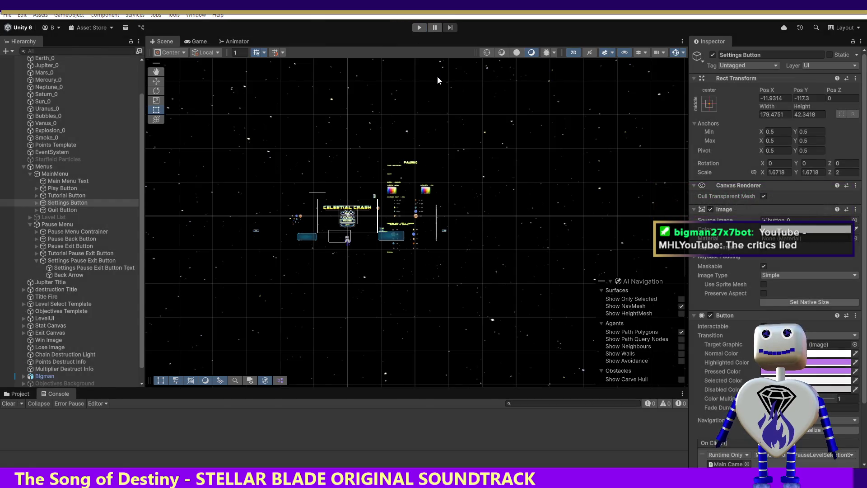
pyautogui.hotkey('alt', 'Tab')
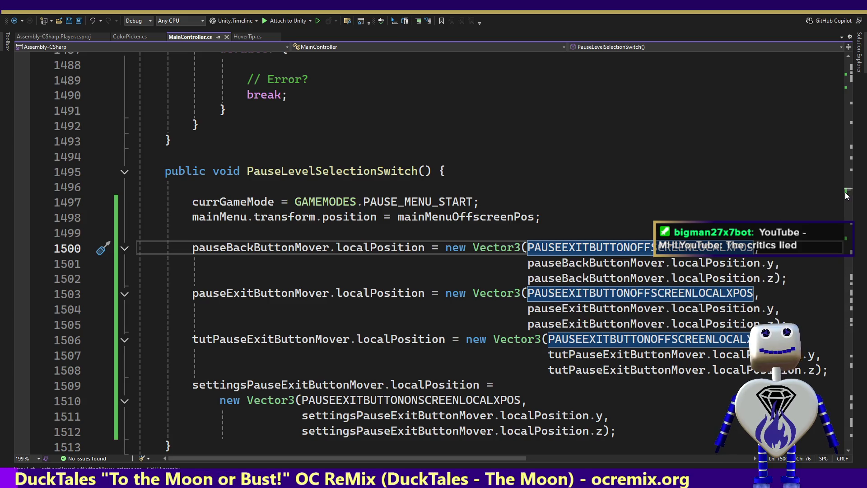
# Find all 10 references to pauseBackButtonMover and open lines 1522 and 2064 in PauseButtonReset.
pyautogui.rightClick(219, 249)
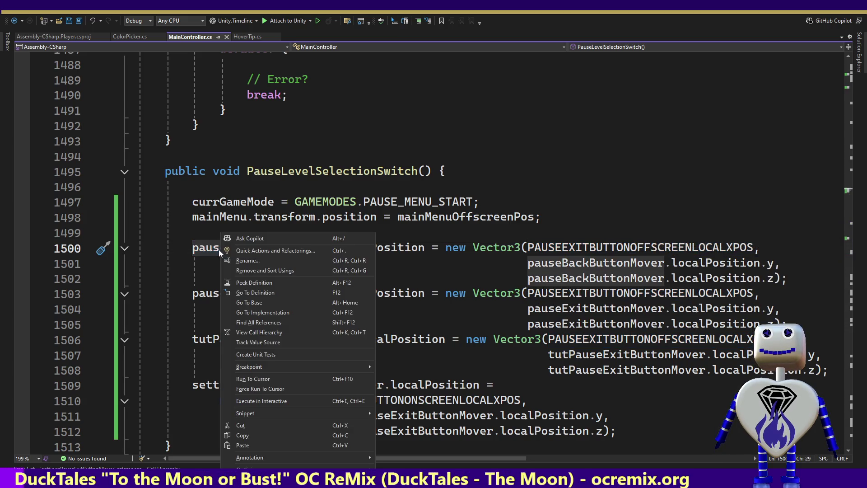
pyautogui.click(253, 322)
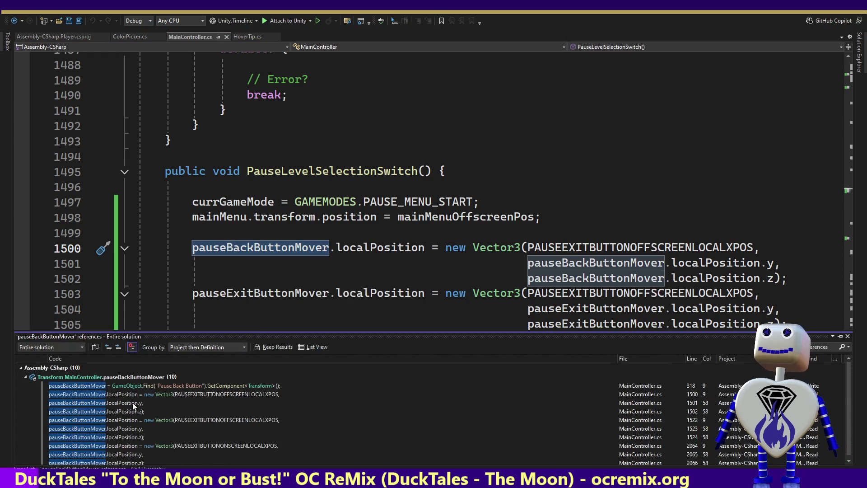
pyautogui.doubleClick(183, 419)
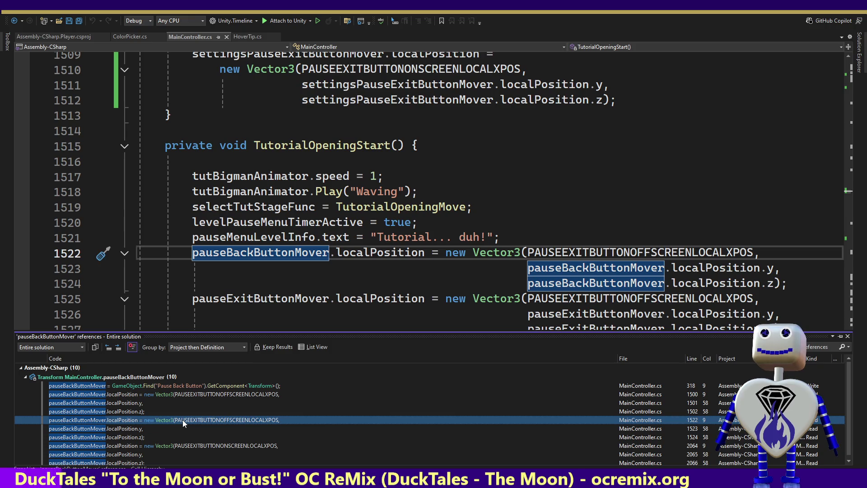
pyautogui.doubleClick(191, 443)
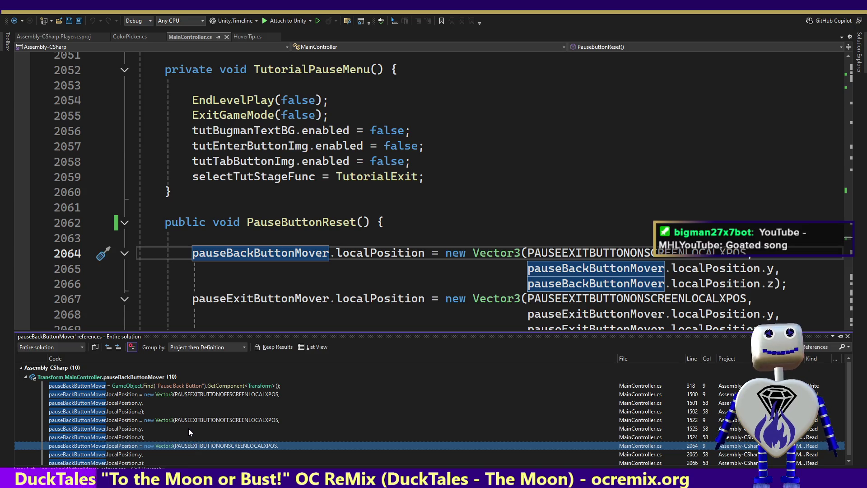
pyautogui.moveTo(189, 428)
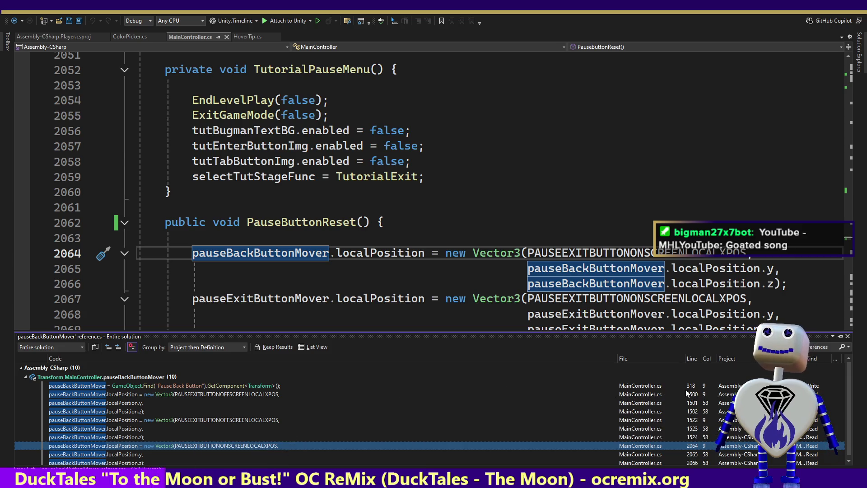
pyautogui.moveTo(846, 418); pyautogui.dragTo(848, 422)
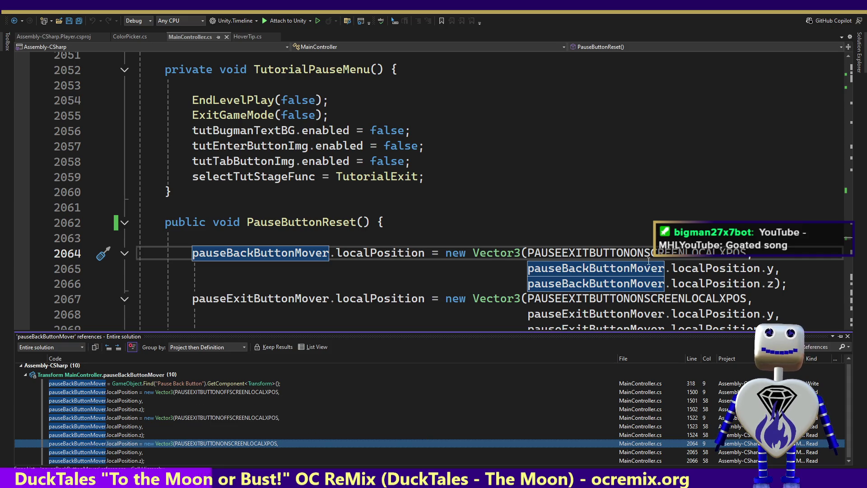
pyautogui.moveTo(719, 279)
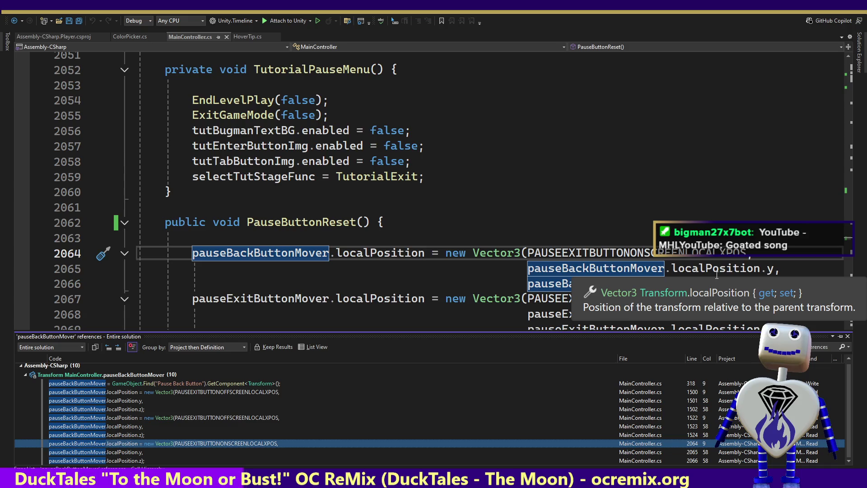
# Rerun the game, open the settings pause screen, and exit back to the main menu.
pyautogui.hotkey('alt', 'Tab')
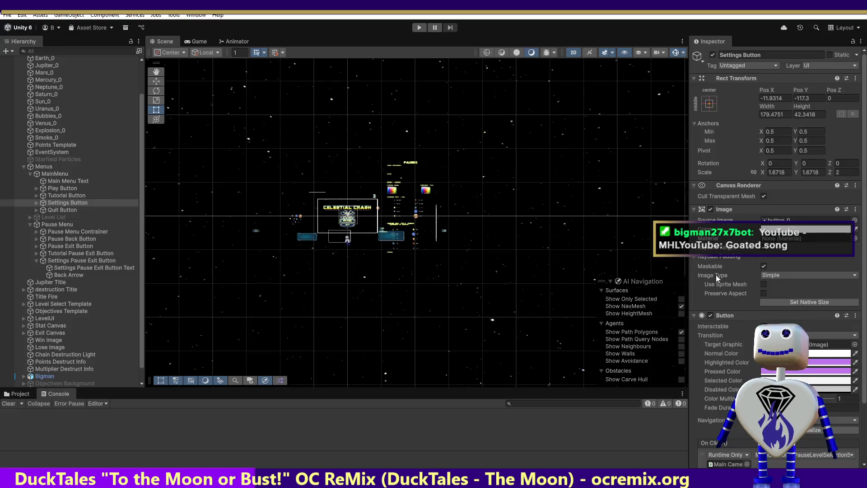
pyautogui.click(419, 28)
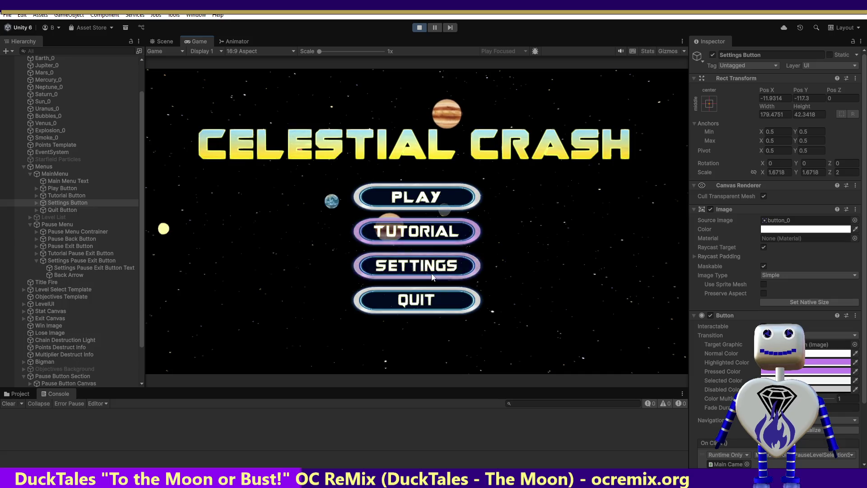
pyautogui.click(432, 273)
pyautogui.click(188, 354)
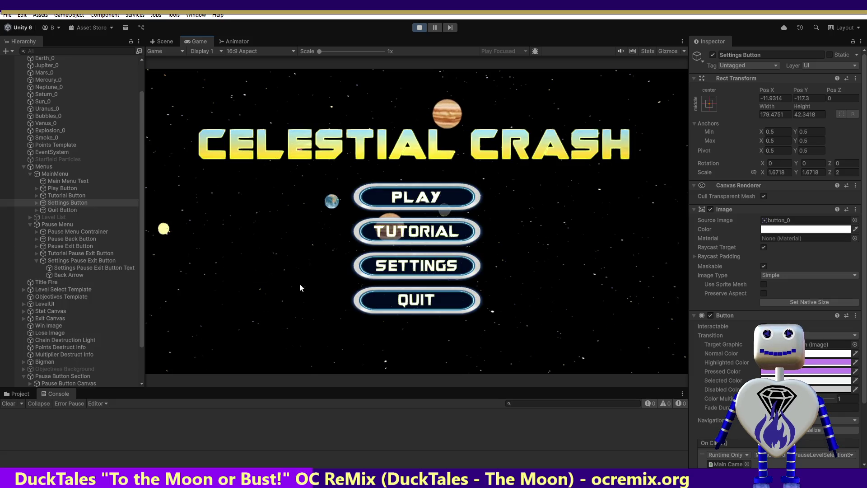
# Start Time Trial 2, pause it, exit to the main menu, and stop the game.
pyautogui.click(377, 198)
pyautogui.click(429, 247)
pyautogui.click(608, 295)
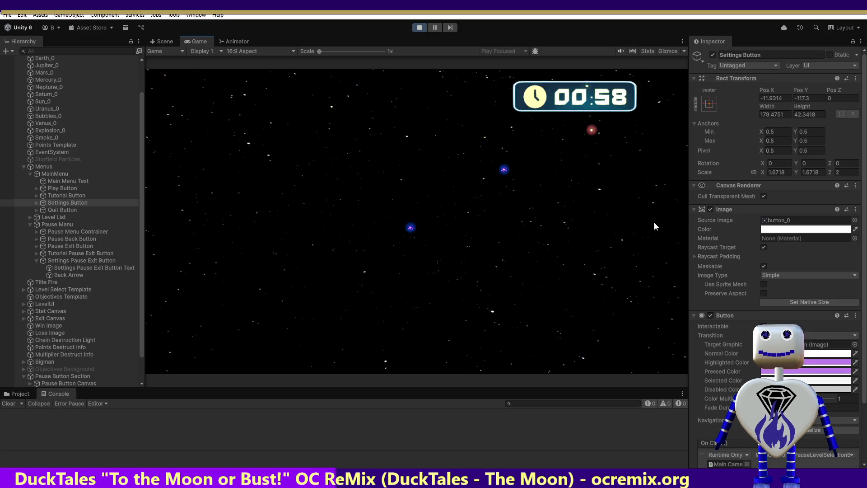
pyautogui.click(653, 98)
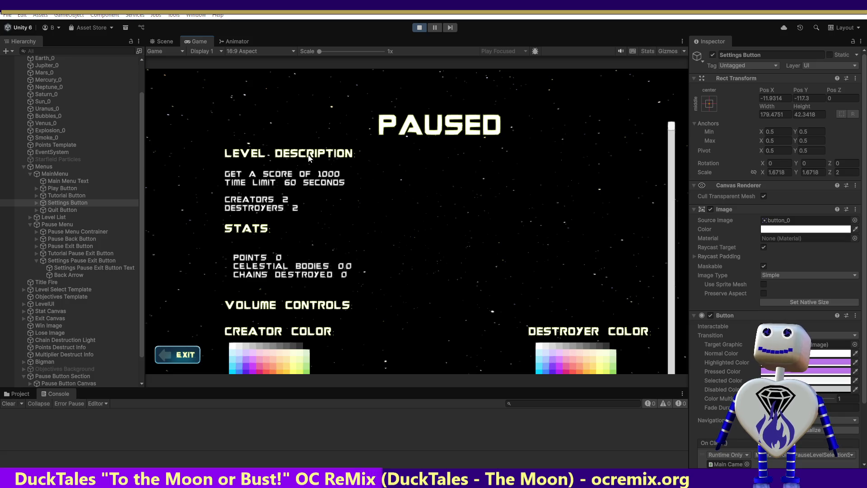
pyautogui.hotkey('alt', 'Tab')
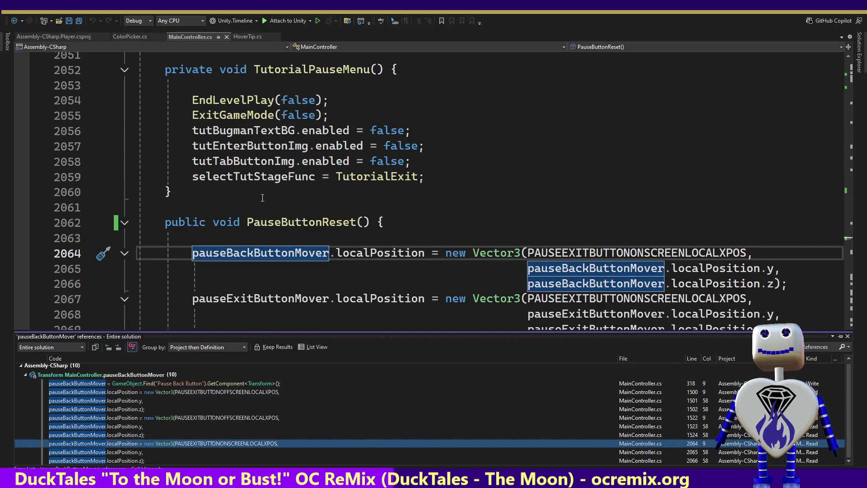
pyautogui.hotkey('alt', 'Tab')
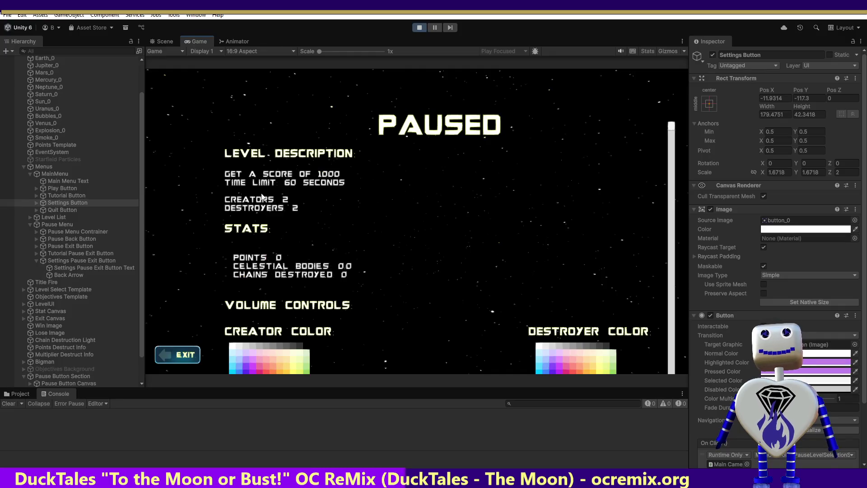
pyautogui.click(179, 350)
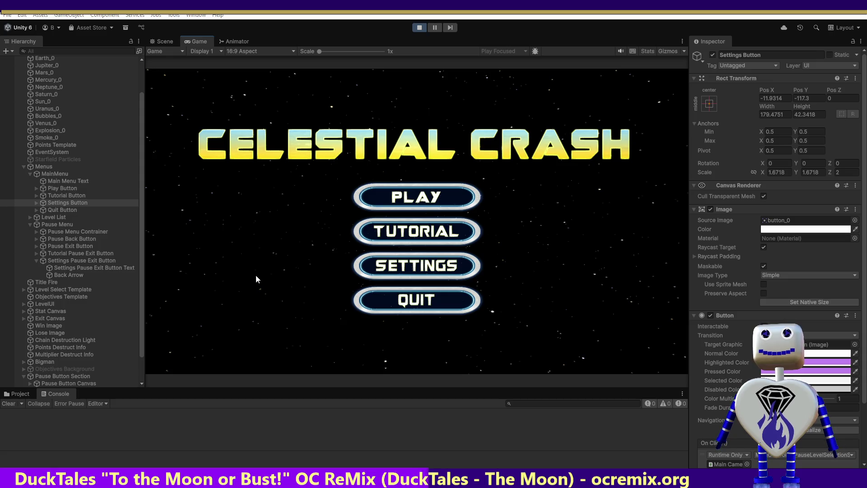
pyautogui.click(416, 28)
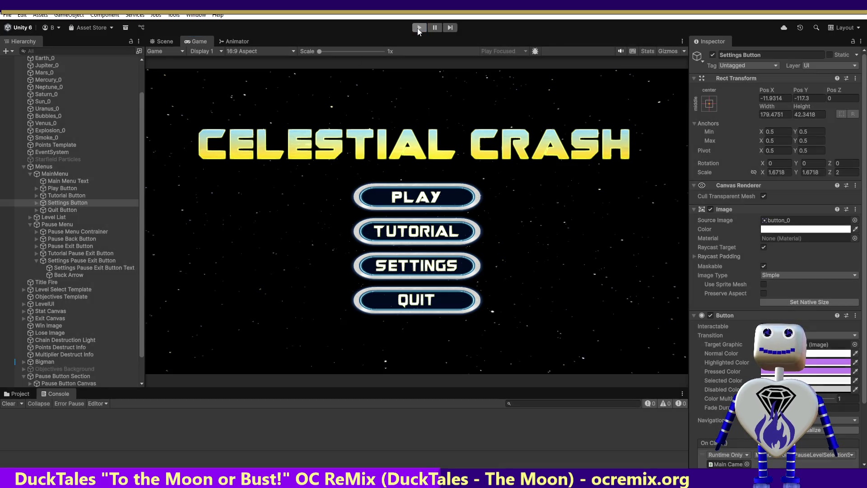
# Relaunch the game, open its settings Paused screen, and view that pause panel in the Scene view.
pyautogui.click(417, 28)
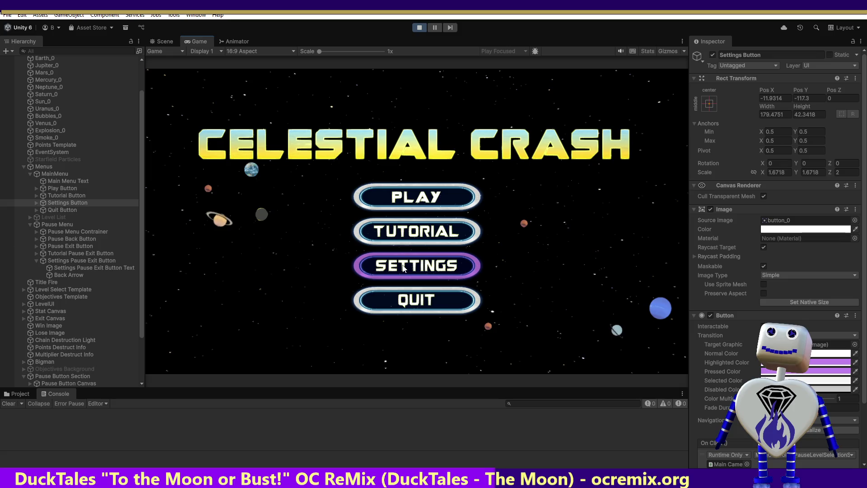
pyautogui.click(405, 268)
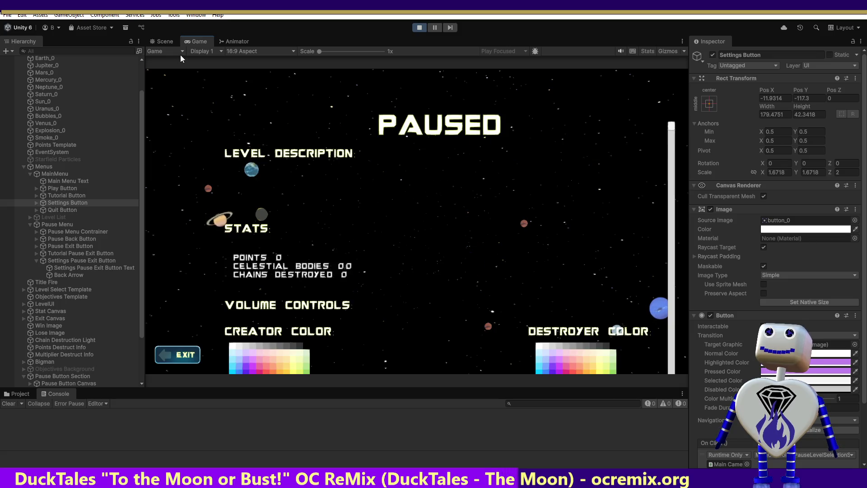
pyautogui.click(166, 42)
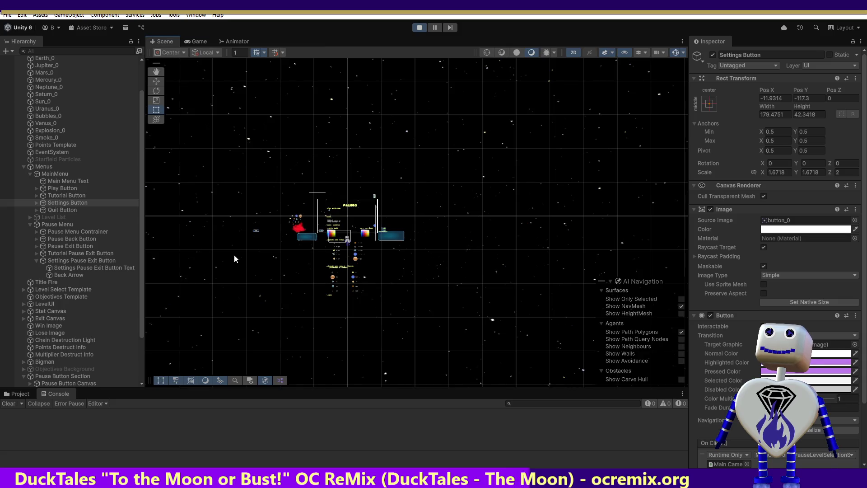
# Compare positions of the Pause Menu's Back, Exit, Tutorial Exit and Settings Exit buttons.
pyautogui.doubleClick(90, 261)
pyautogui.click(90, 261)
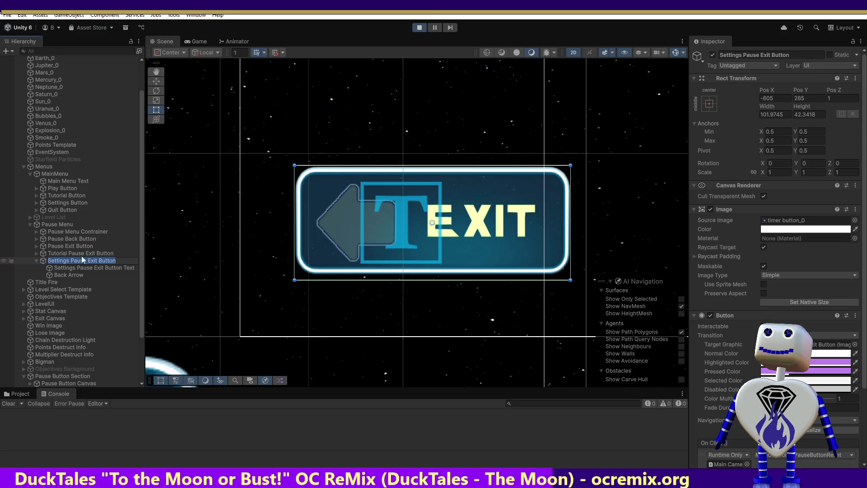
pyautogui.doubleClick(63, 225)
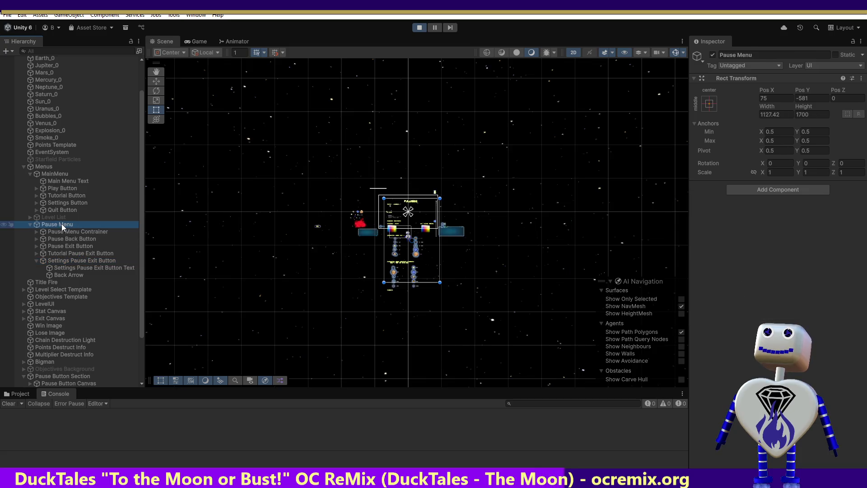
pyautogui.click(57, 247)
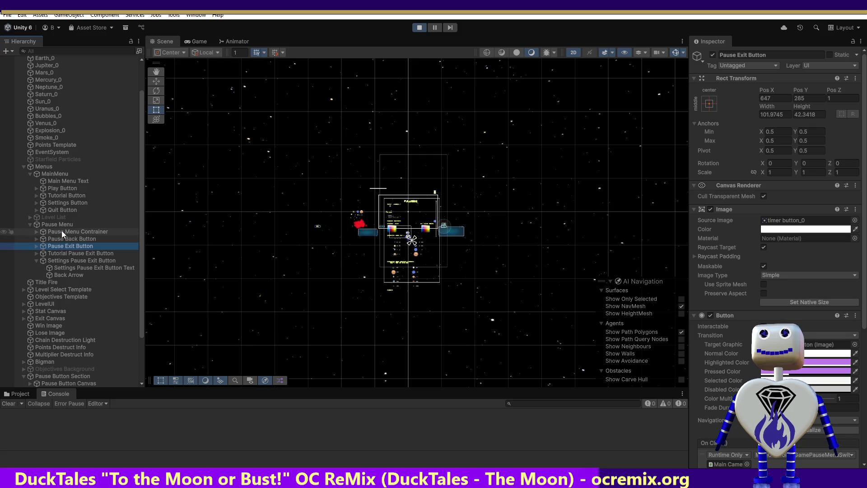
pyautogui.click(60, 239)
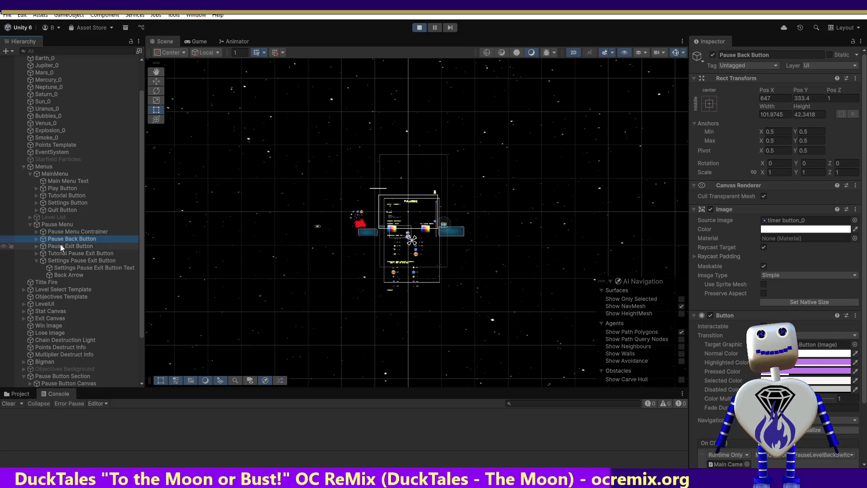
pyautogui.click(61, 247)
pyautogui.click(61, 253)
pyautogui.click(63, 261)
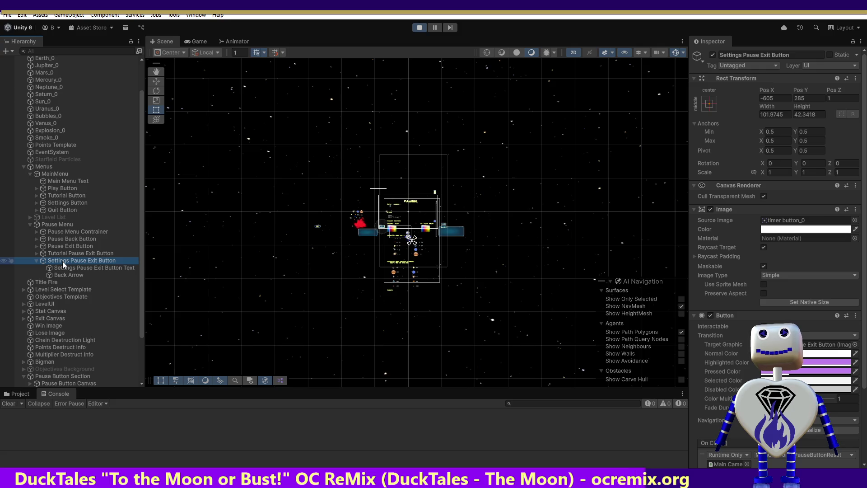
# Frame the Settings Pause Exit Button in the Scene view and reveal its MainController On Click calls.
pyautogui.doubleClick(62, 262)
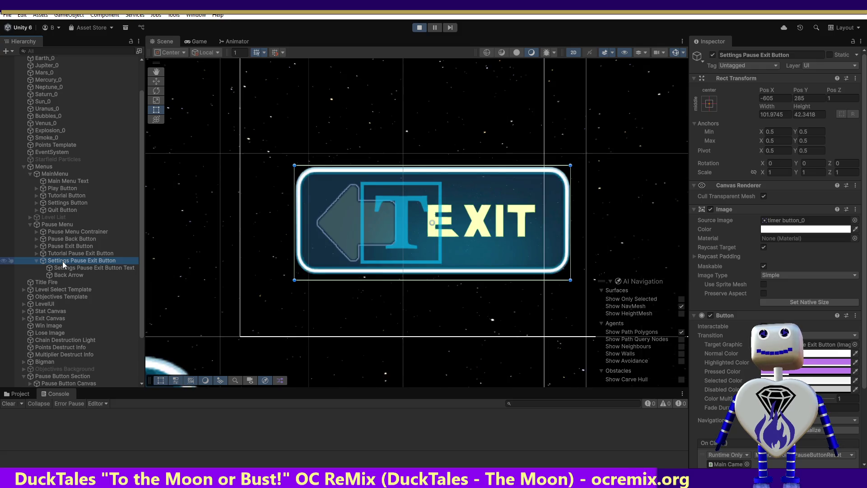
pyautogui.click(160, 75)
pyautogui.moveTo(422, 184)
pyautogui.mouseDown()
pyautogui.moveTo(209, 221)
pyautogui.moveTo(397, 222)
pyautogui.mouseUp()
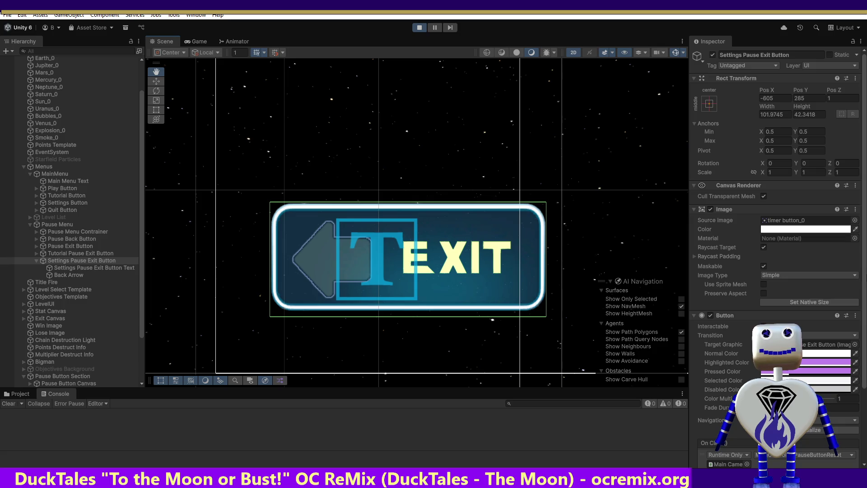
pyautogui.scroll(-5, 863, 284)
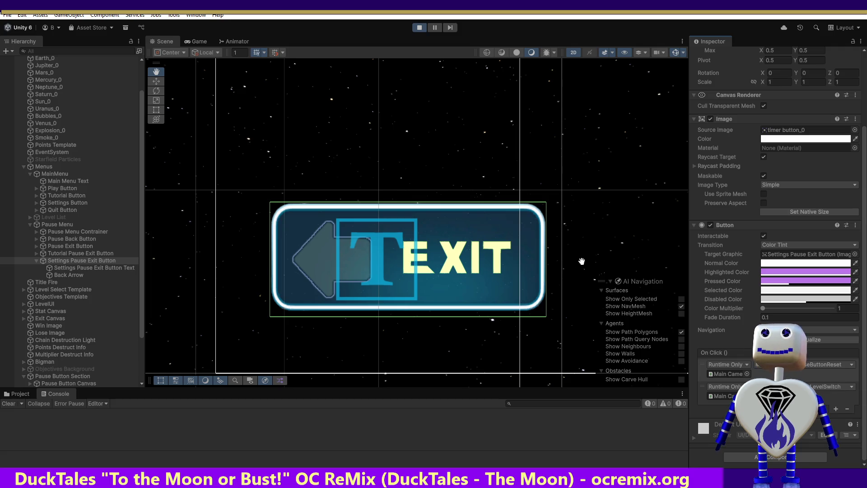
pyautogui.hotkey('alt', 'Tab')
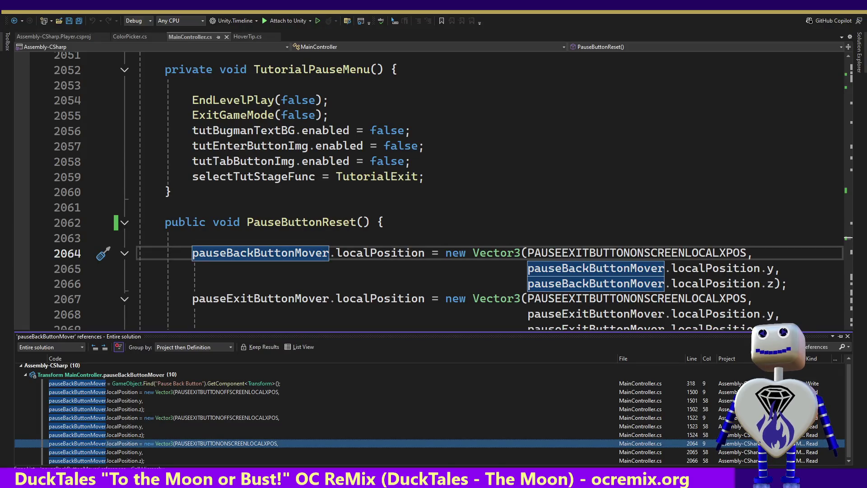
# Dismiss the references results and jump to PauseLevelSwitch() at line 1470 in MainController.cs.
pyautogui.click(592, 85)
pyautogui.click(594, 48)
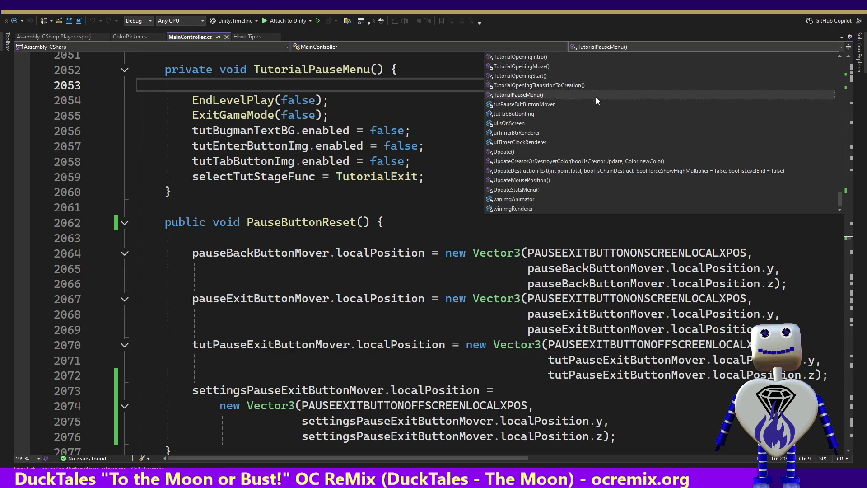
pyautogui.moveTo(838, 195); pyautogui.dragTo(852, 136)
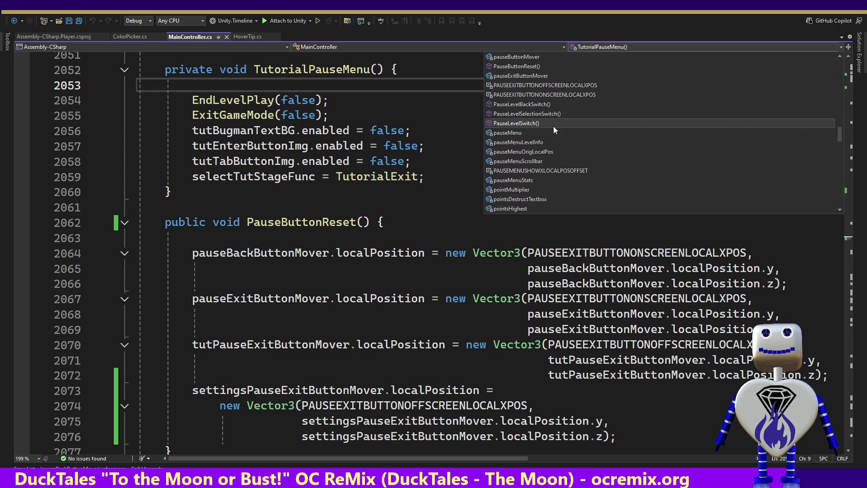
pyautogui.click(553, 114)
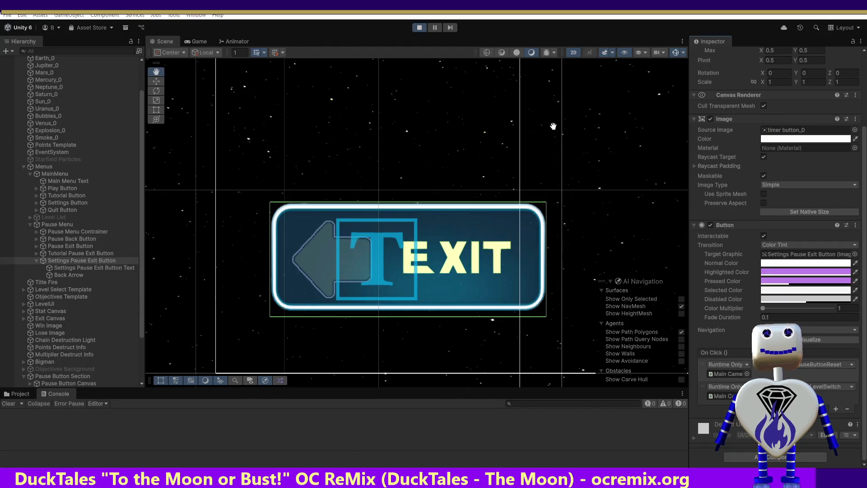
pyautogui.hotkey('alt', 'Tab')
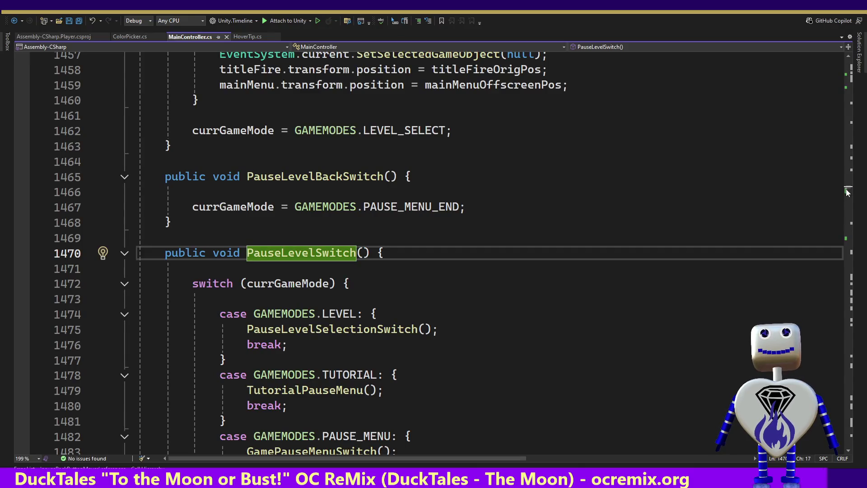
# Trace the PAUSE_MENU case into GamePauseMenuSwitch() and GameMainMenuSwitch(), leaving the code unchanged.
pyautogui.doubleClick(364, 434)
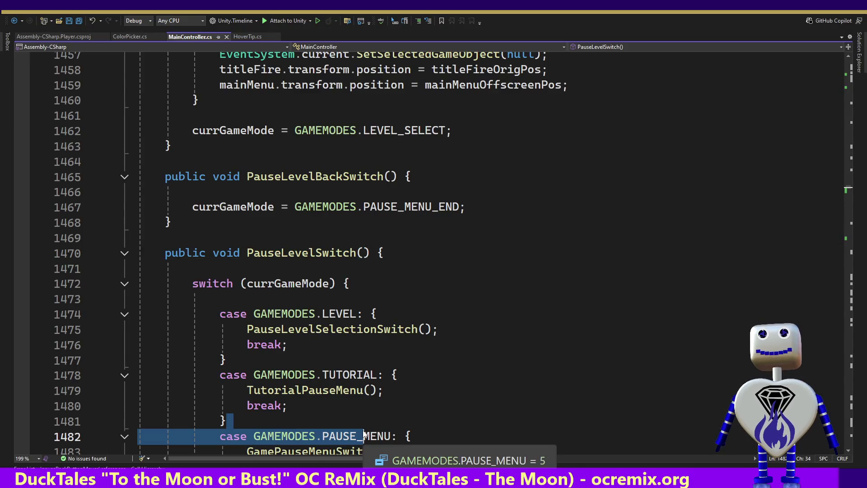
pyautogui.press('Down')
pyautogui.press('Down')
pyautogui.press('Down')
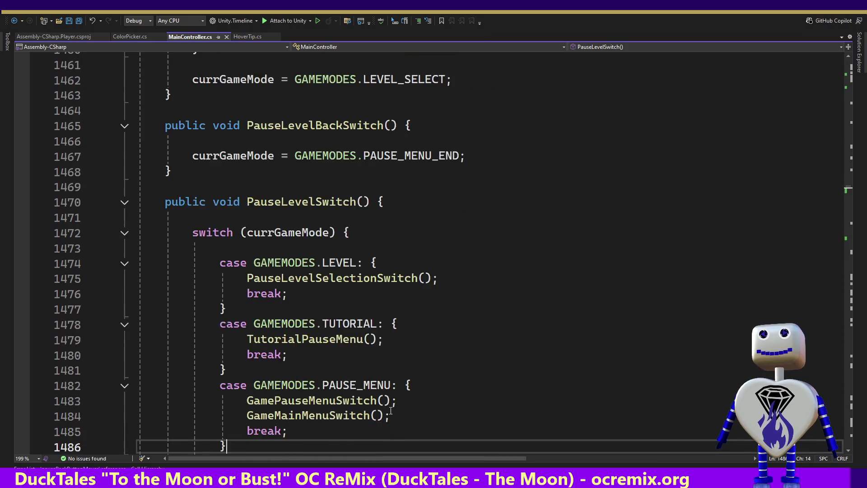
pyautogui.keyDown('ctrl'); pyautogui.click(309, 385); pyautogui.keyUp('ctrl')
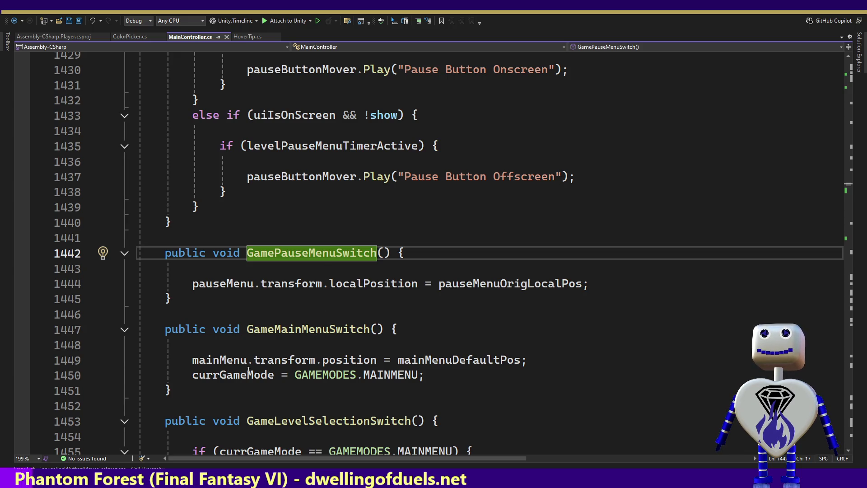
pyautogui.moveTo(192, 360); pyautogui.dragTo(425, 376)
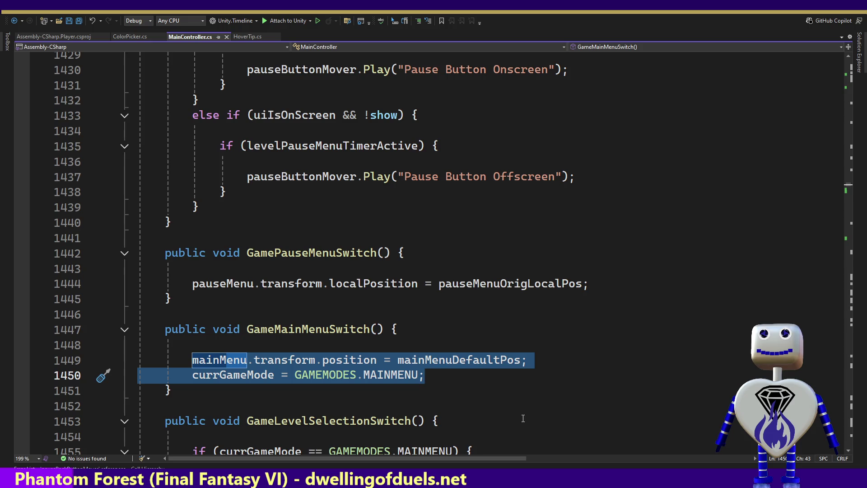
pyautogui.press('Escape')
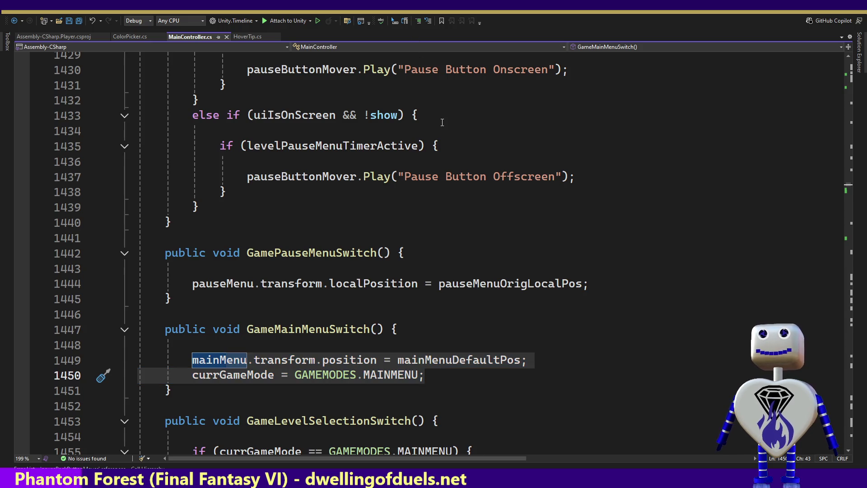
pyautogui.hotkey('alt', 'Tab')
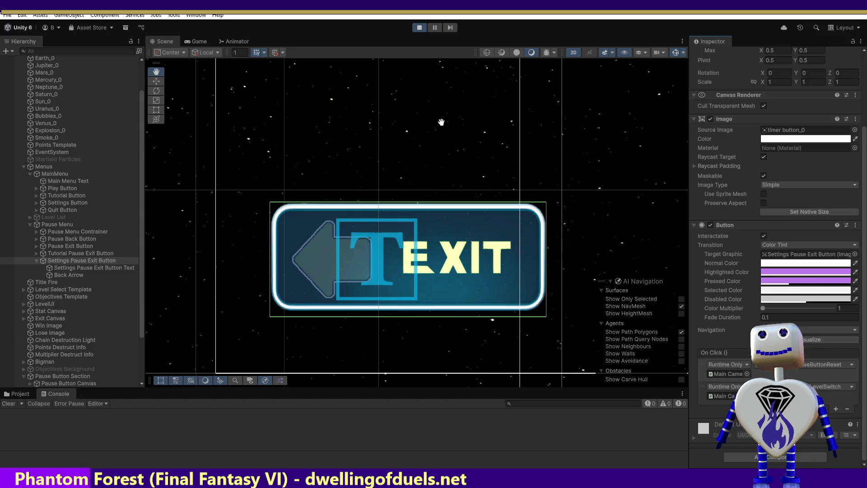
# Restart Play mode and enter the game's SETTINGS pause screen.
pyautogui.click(423, 28)
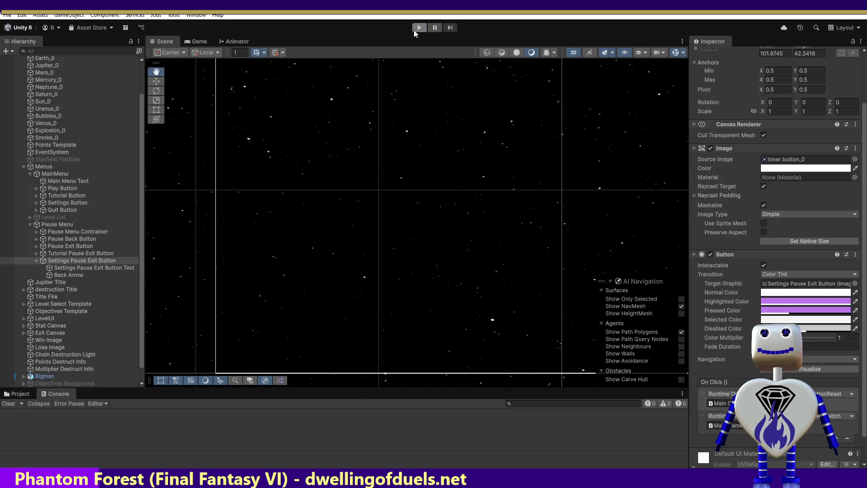
pyautogui.click(414, 29)
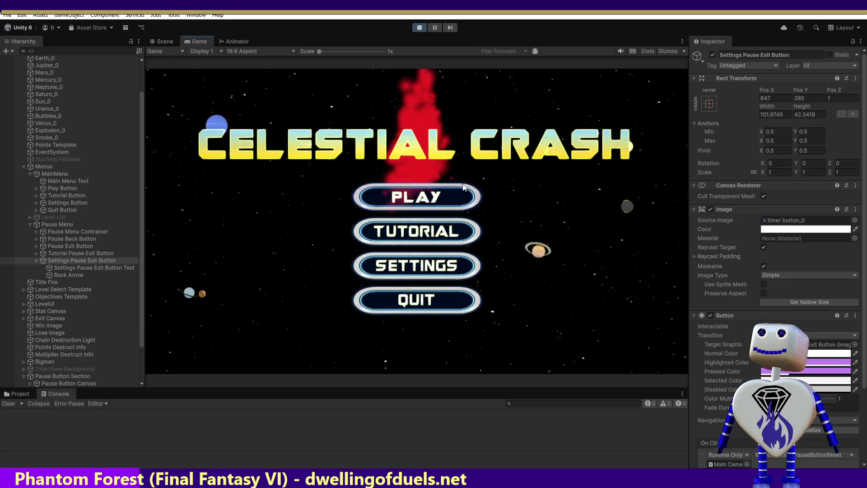
pyautogui.click(412, 268)
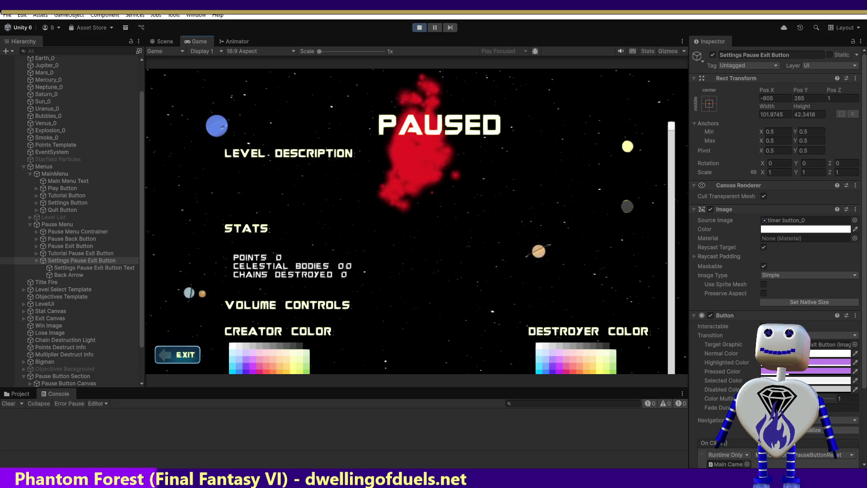
# Frame the Pause Back Button above the EXIT button in the Scene view.
pyautogui.click(72, 237)
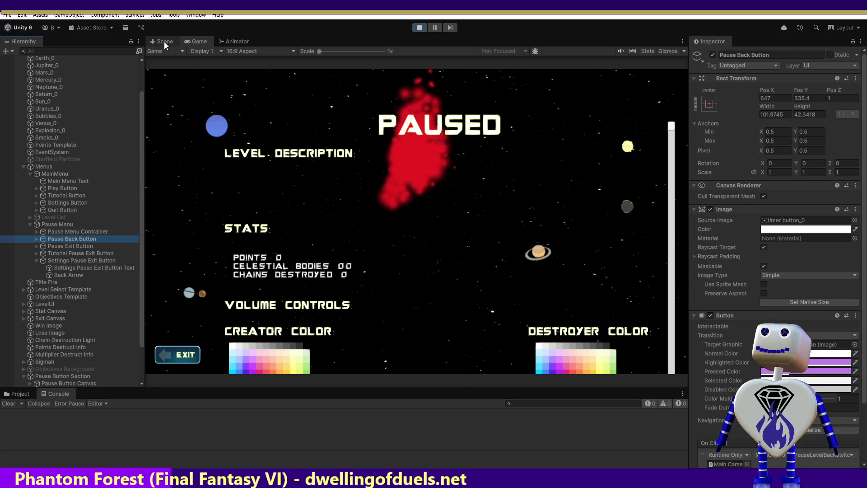
pyautogui.click(164, 42)
pyautogui.doubleClick(92, 238)
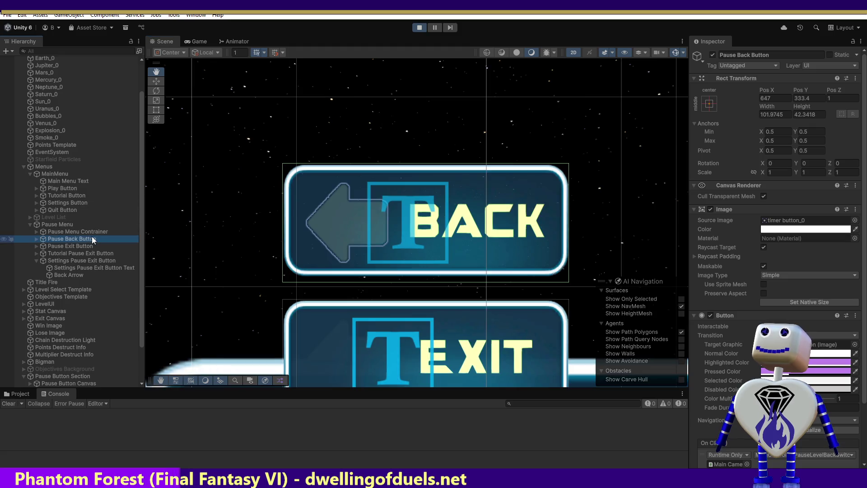
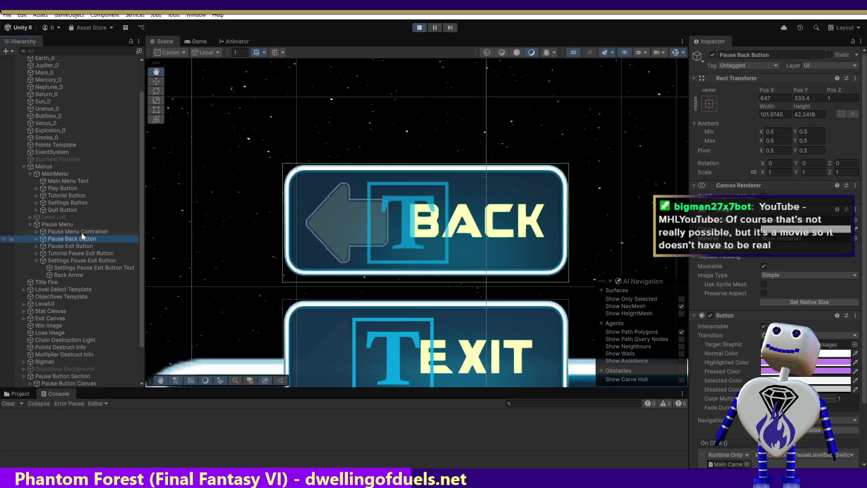
# Inspect the Pause Menu Container and its Back and Exit buttons, then exit the paused game to the main menu.
pyautogui.click(81, 232)
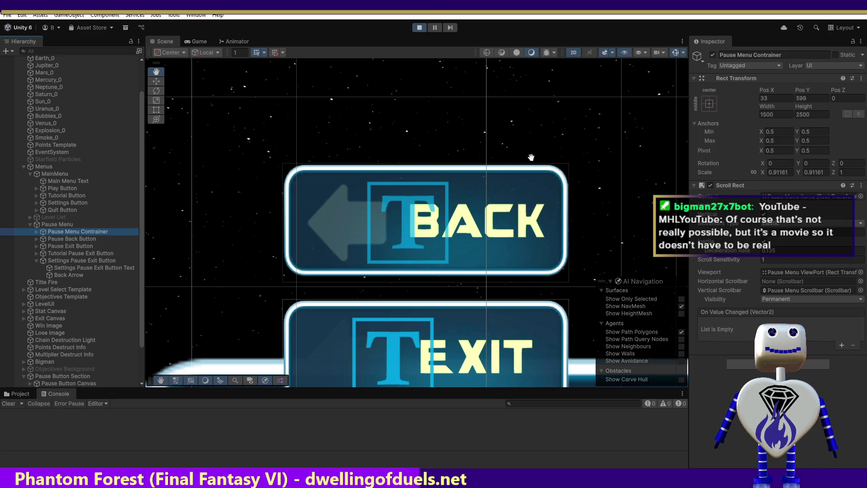
pyautogui.click(76, 240)
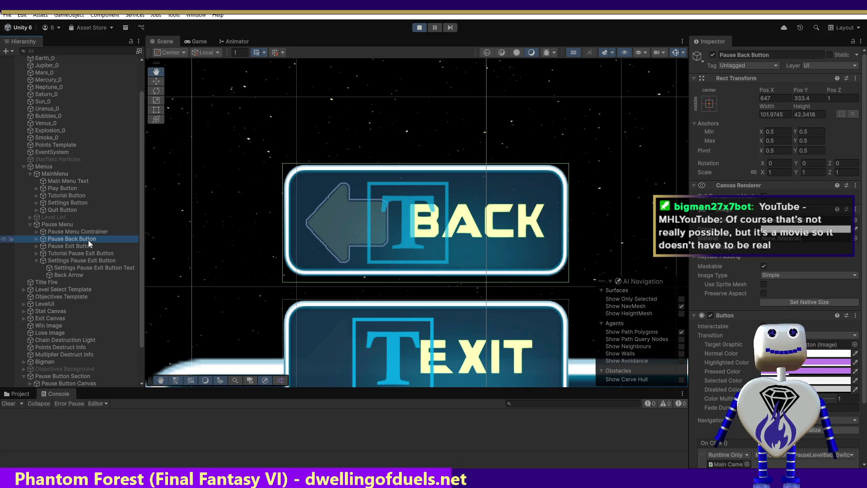
pyautogui.click(83, 246)
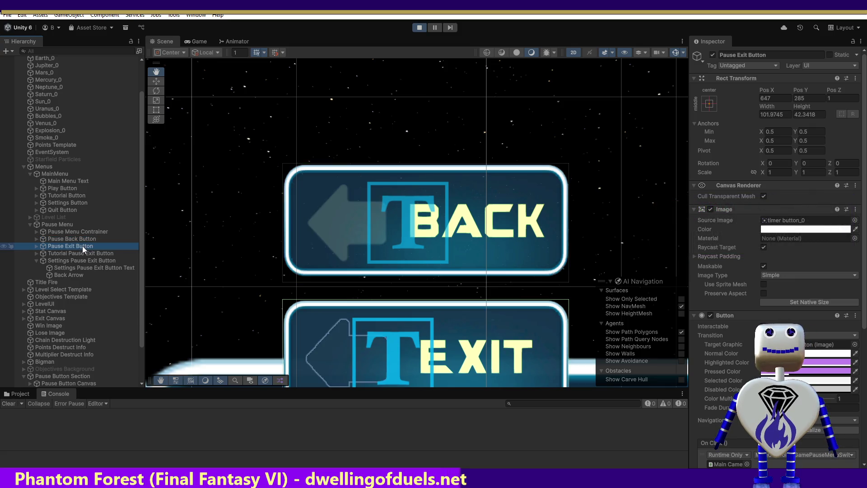
pyautogui.click(79, 253)
pyautogui.doubleClick(77, 261)
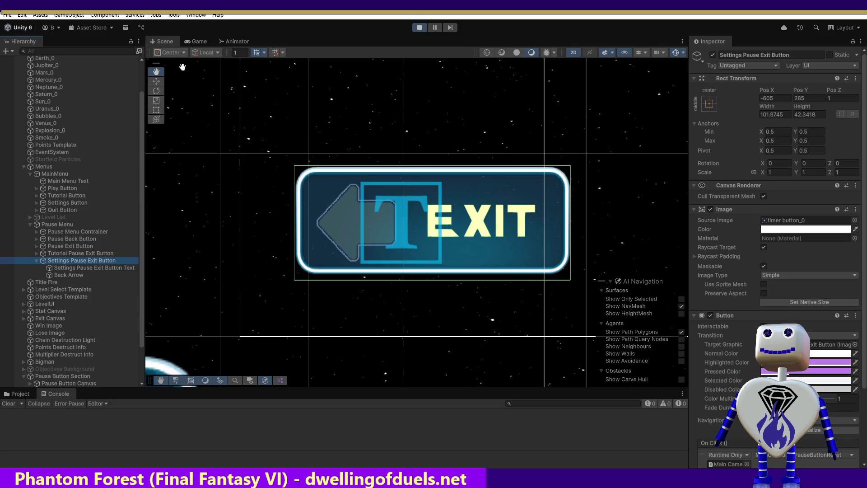
pyautogui.click(190, 41)
pyautogui.click(177, 355)
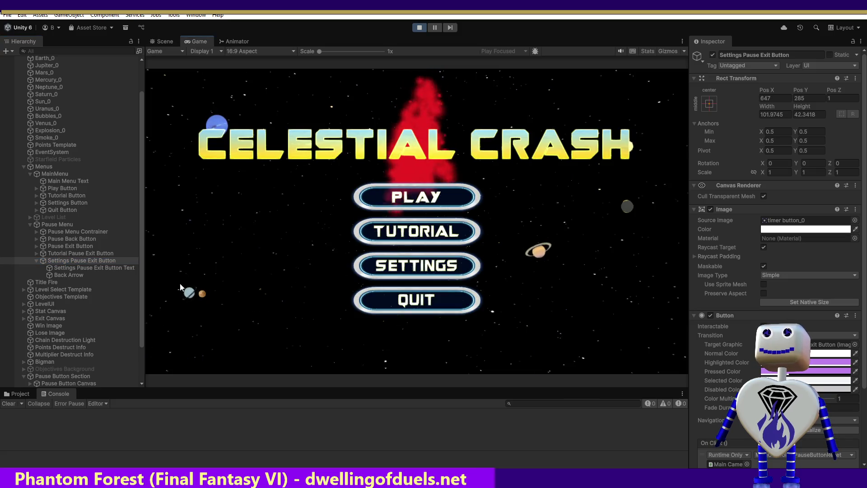
# Compare the Pause Back, Pause Exit, Tutorial and Settings Pause Exit Buttons, then press PLAY on the main menu.
pyautogui.click(69, 240)
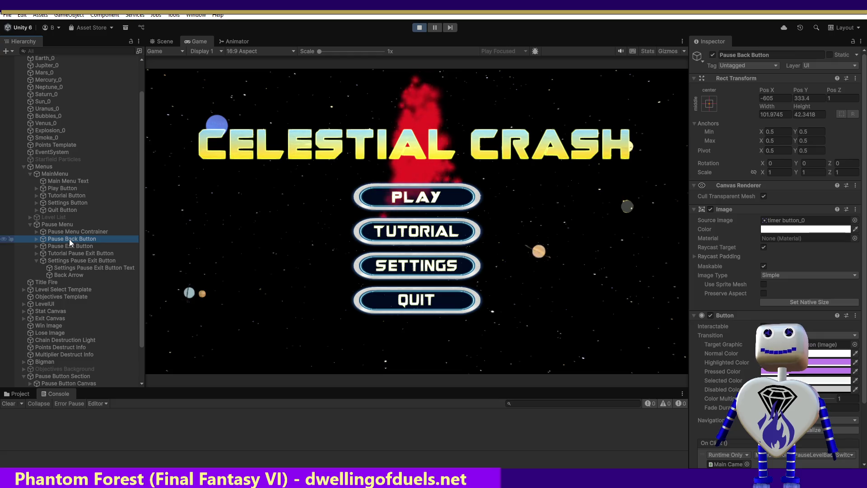
pyautogui.click(71, 232)
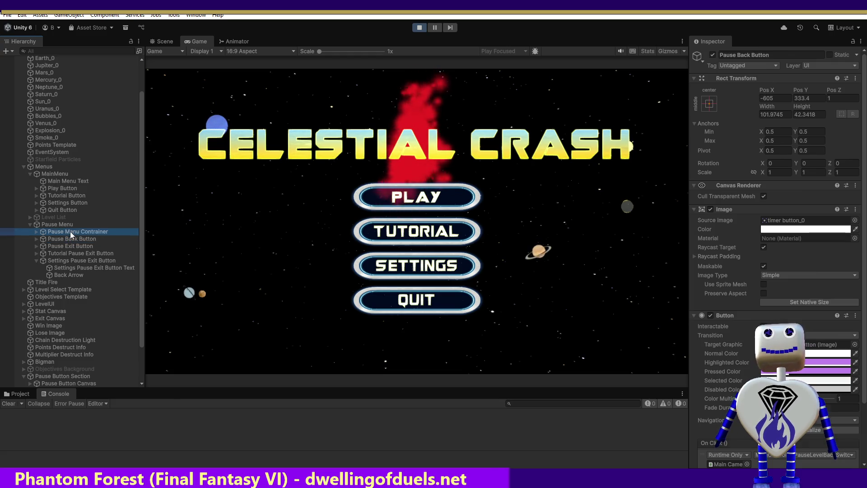
pyautogui.click(69, 245)
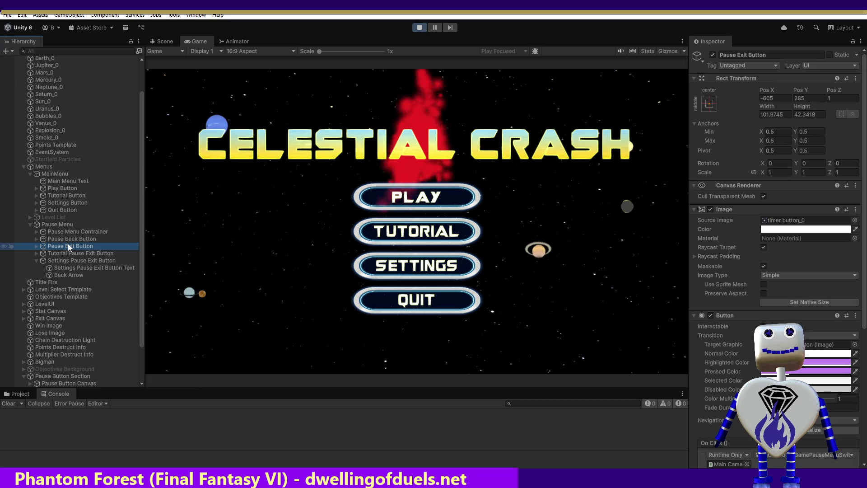
pyautogui.click(69, 253)
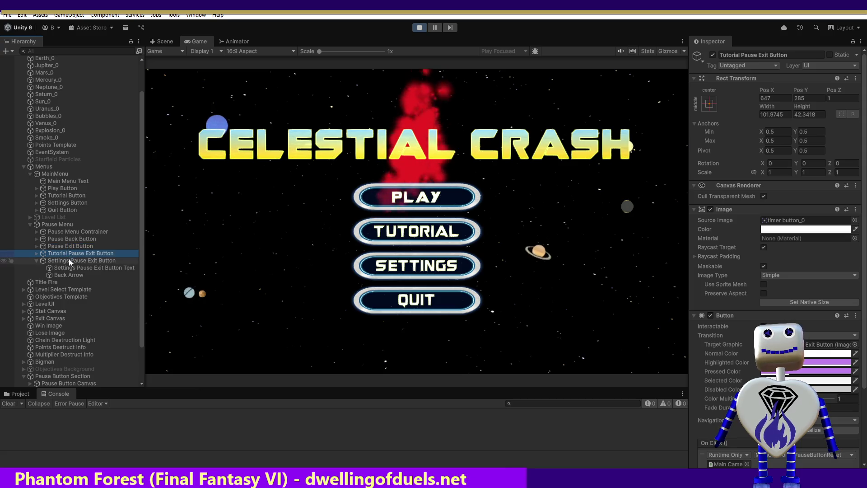
pyautogui.click(69, 260)
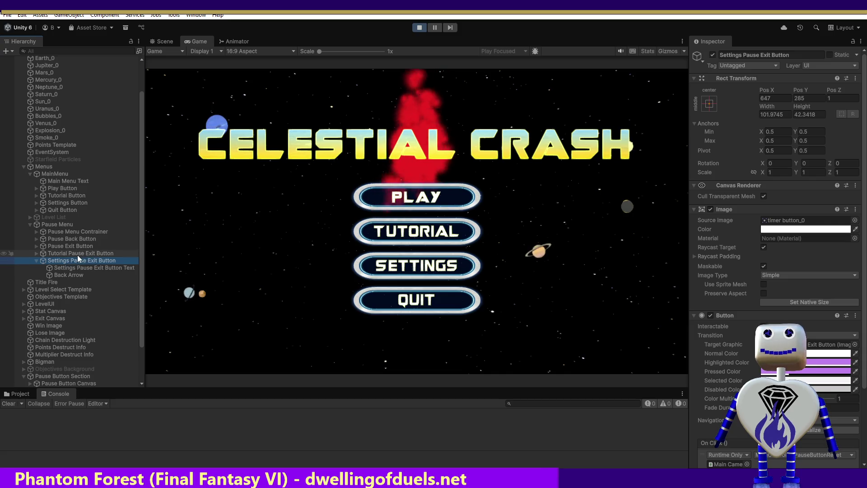
pyautogui.click(76, 253)
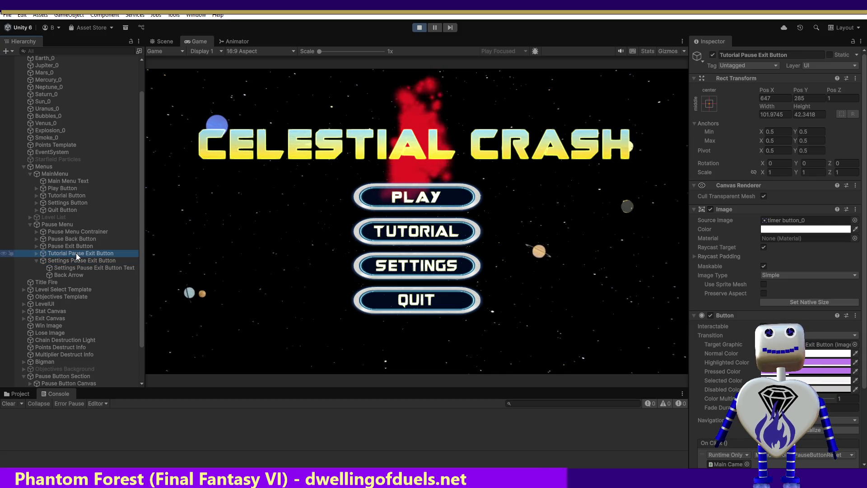
pyautogui.click(75, 246)
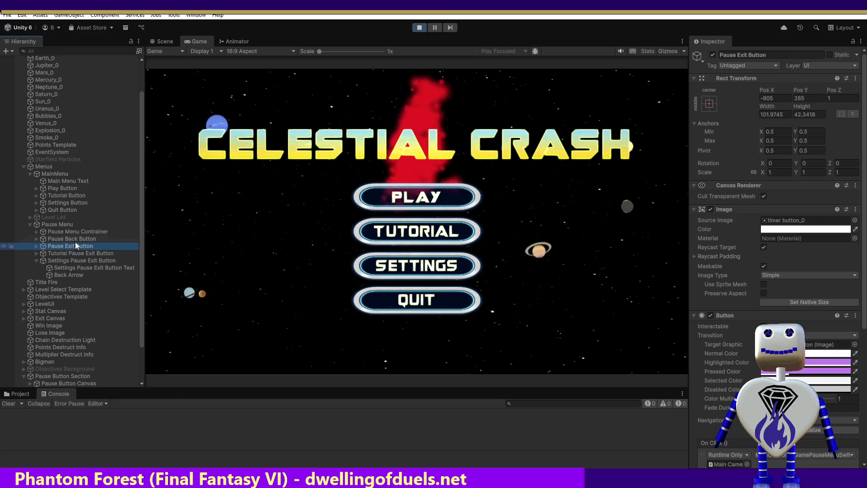
pyautogui.click(75, 238)
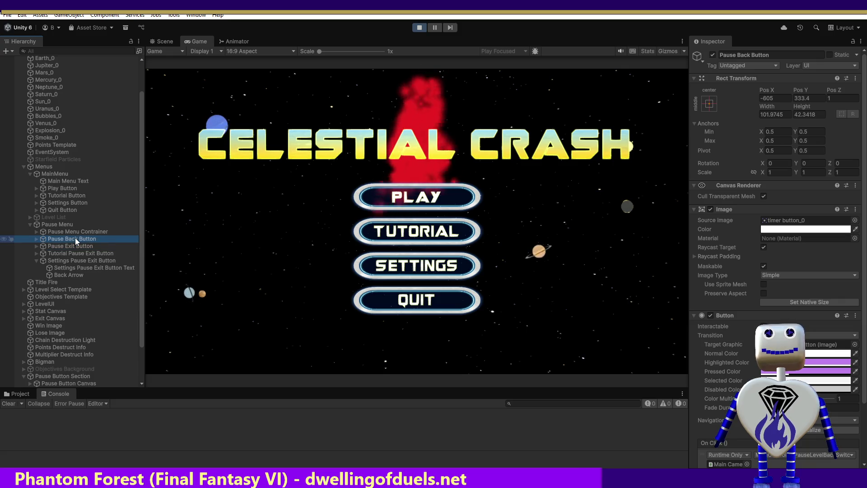
pyautogui.click(77, 244)
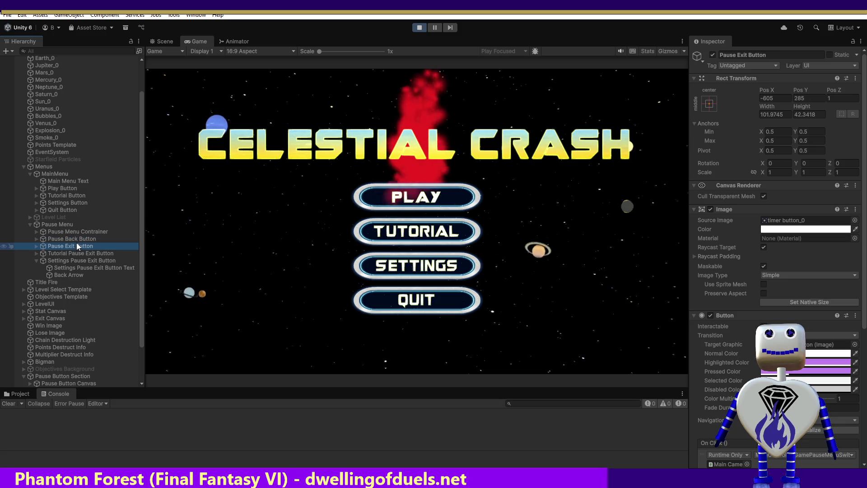
pyautogui.click(77, 240)
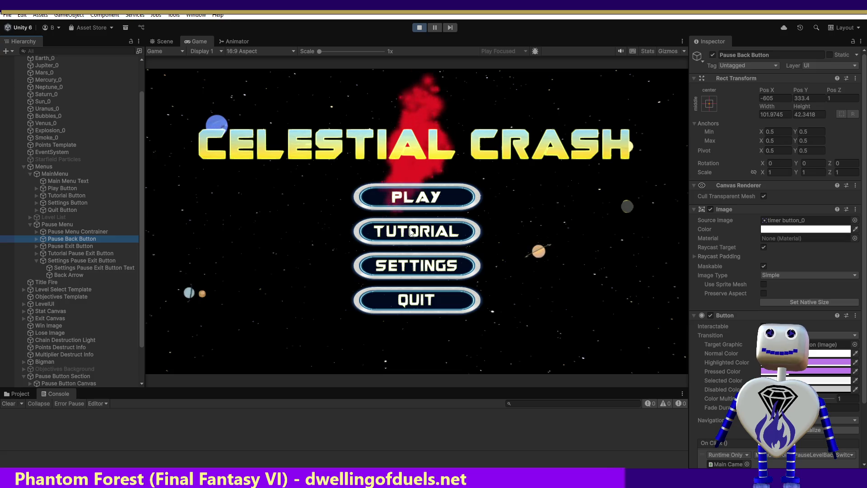
pyautogui.click(413, 202)
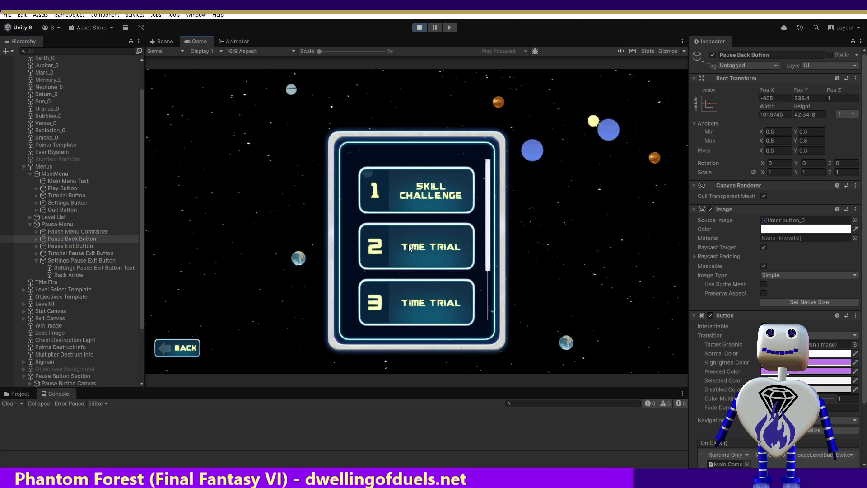
# Start the Time Trial 2 level and pause it.
pyautogui.click(409, 249)
pyautogui.click(606, 295)
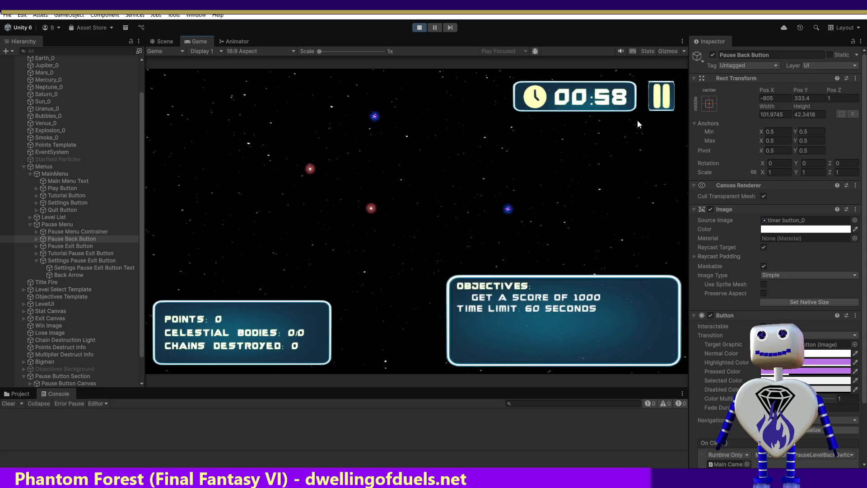
pyautogui.click(658, 103)
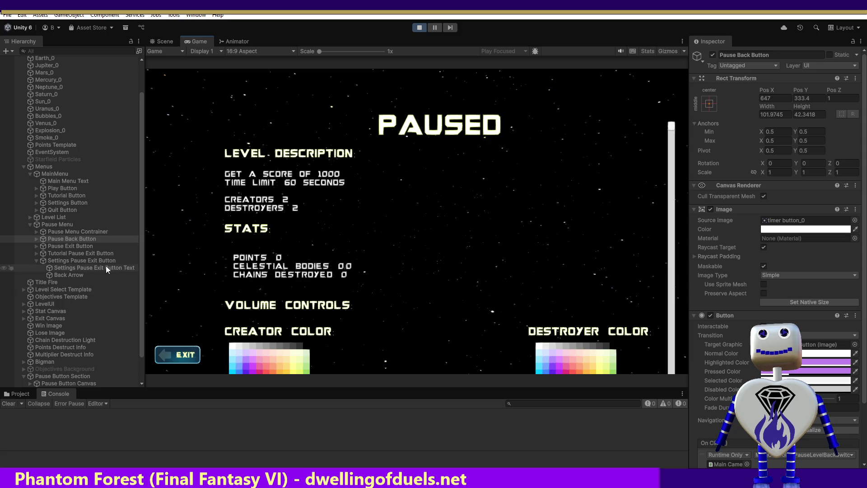
# Inspect the Pause Exit, Pause Back and Settings Pause Exit Buttons in the Hierarchy.
pyautogui.click(78, 245)
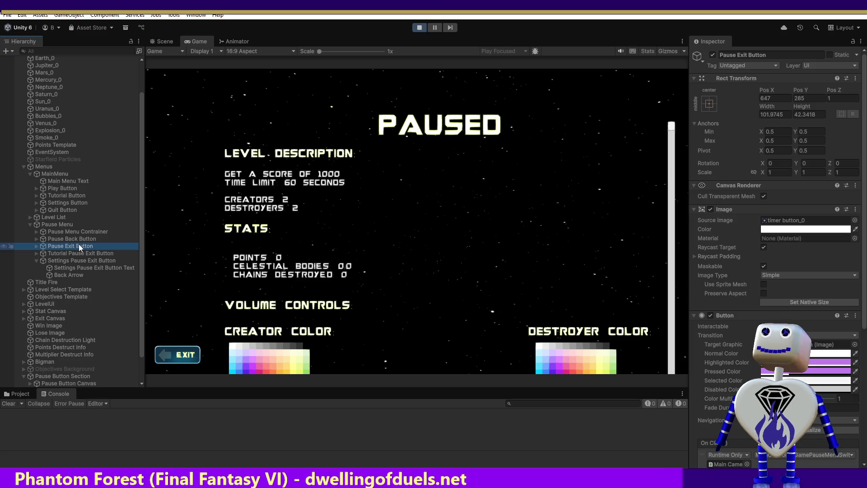
pyautogui.click(80, 239)
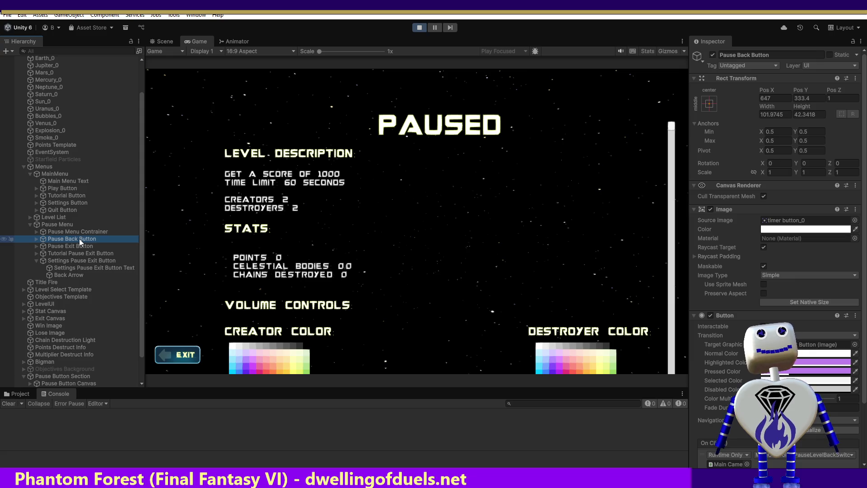
pyautogui.click(75, 246)
pyautogui.click(69, 261)
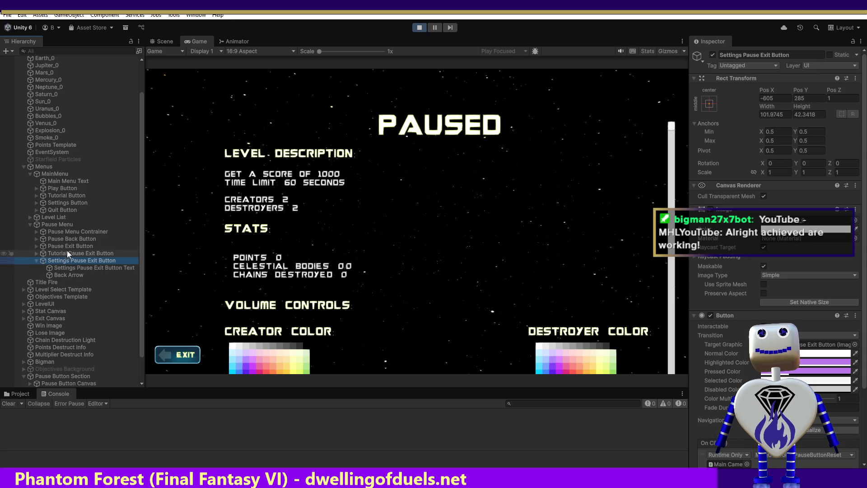
pyautogui.click(67, 240)
# In the Scene view, frame the Pause Back Button and the Settings Pause Exit Button.
pyautogui.click(165, 42)
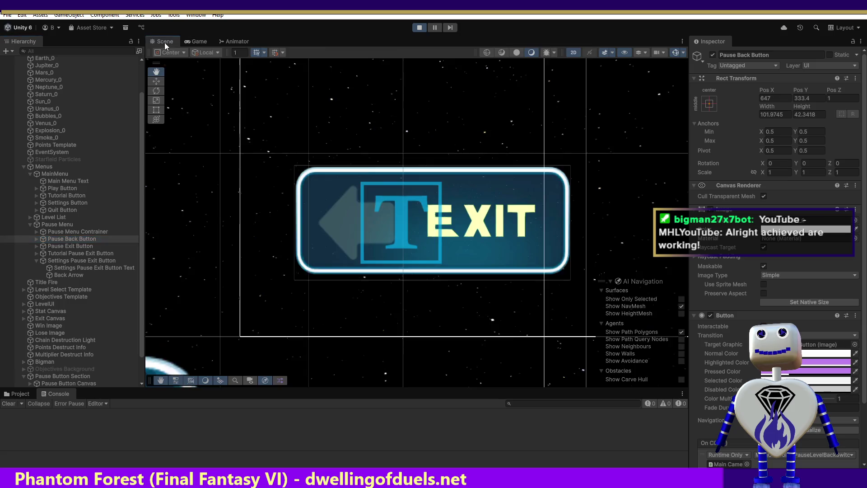
pyautogui.click(63, 246)
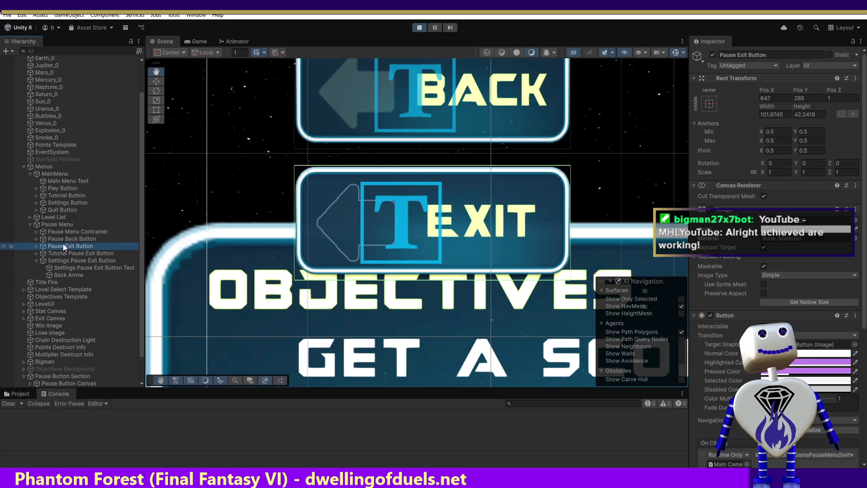
pyautogui.doubleClick(64, 239)
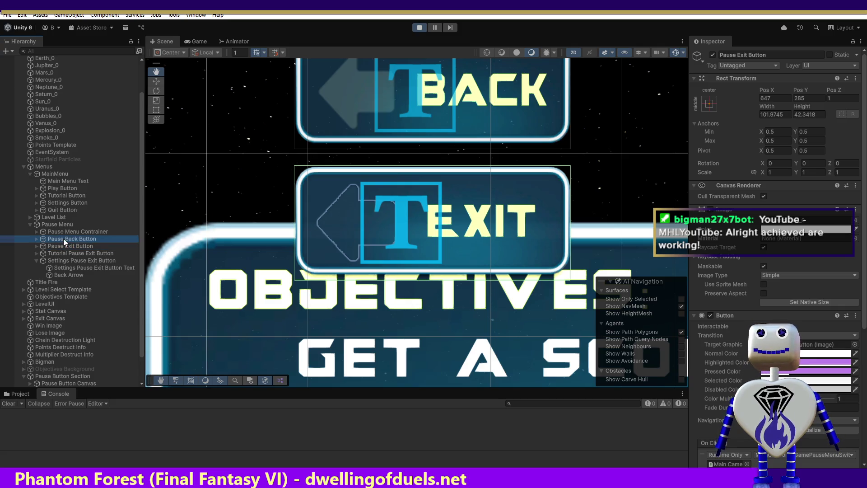
pyautogui.doubleClick(61, 261)
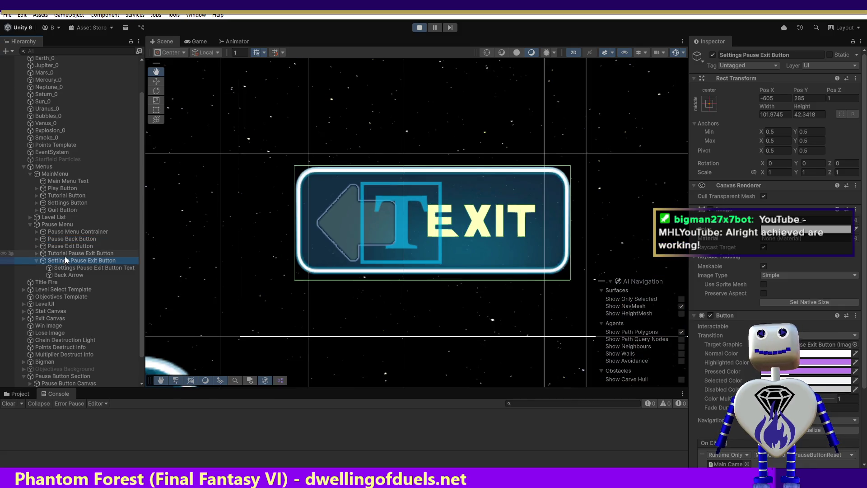
pyautogui.click(866, 353)
pyautogui.moveTo(866, 353)
pyautogui.mouseDown()
pyautogui.moveTo(866, 378)
pyautogui.moveTo(866, 353)
pyautogui.mouseUp()
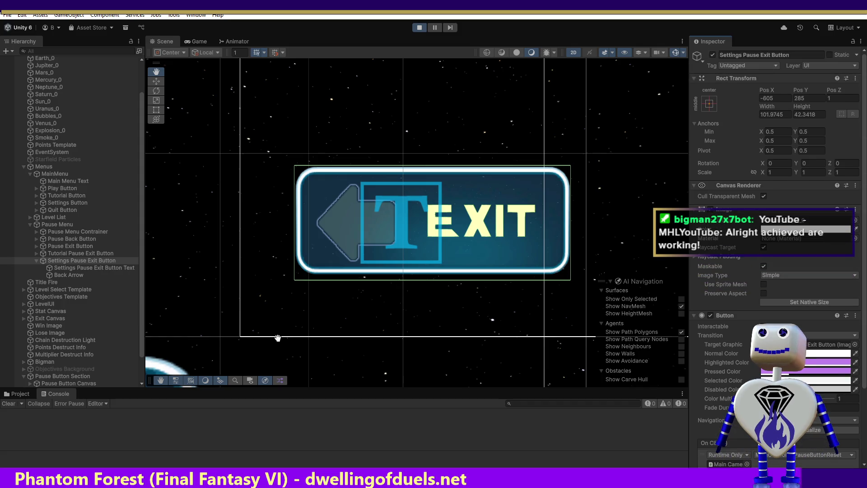
# Inspect the Tutorial, Settings and Pause Back buttons, then collapse Settings Pause Exit Button.
pyautogui.click(80, 254)
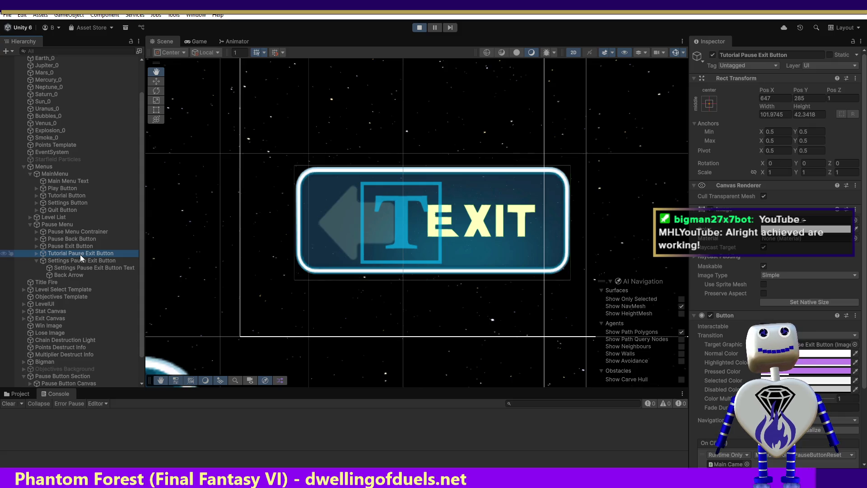
pyautogui.click(77, 262)
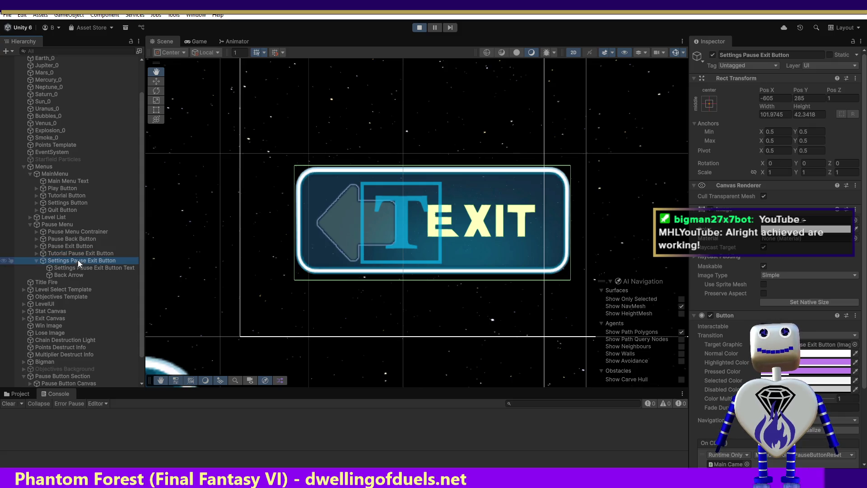
pyautogui.click(78, 254)
pyautogui.click(78, 245)
pyautogui.click(78, 239)
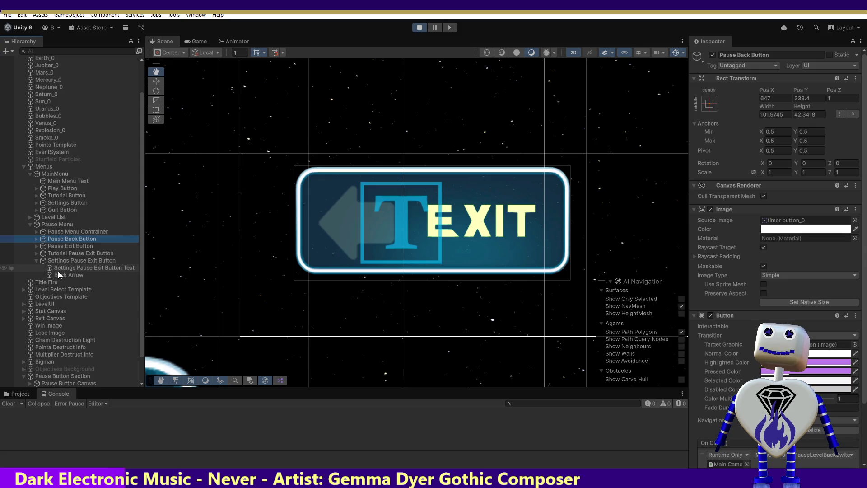
pyautogui.click(36, 261)
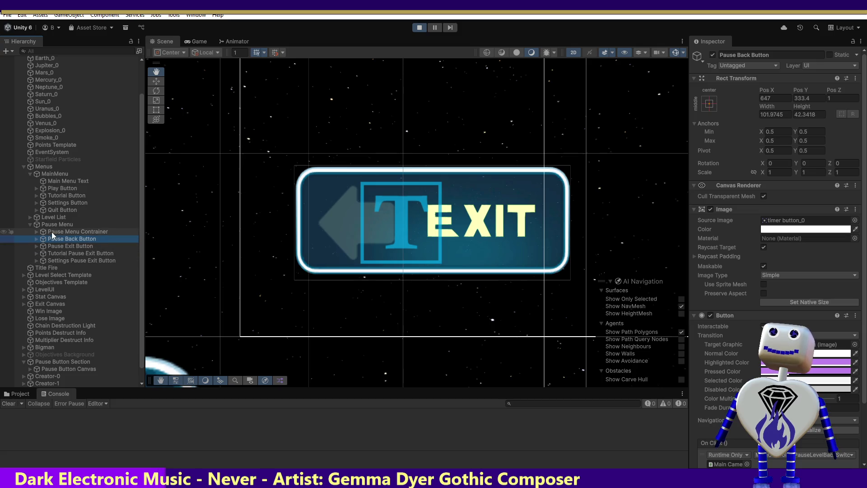
# Restart play mode and open the in-game pause screen.
pyautogui.click(421, 28)
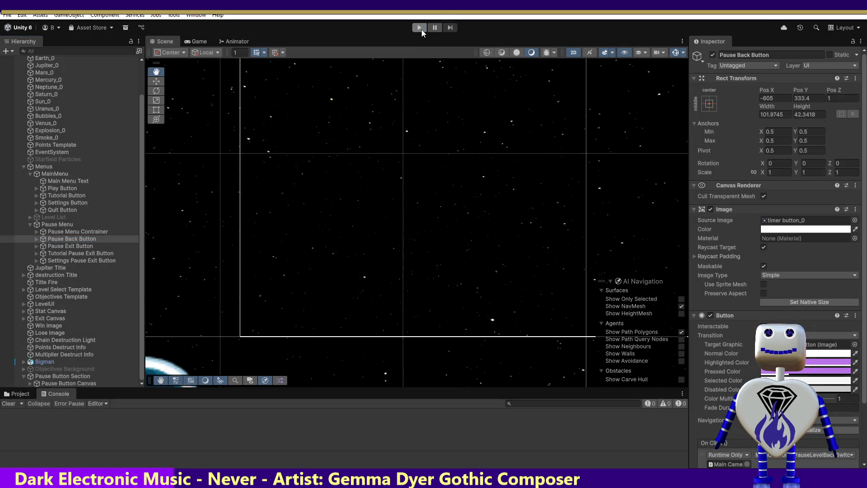
pyautogui.click(420, 27)
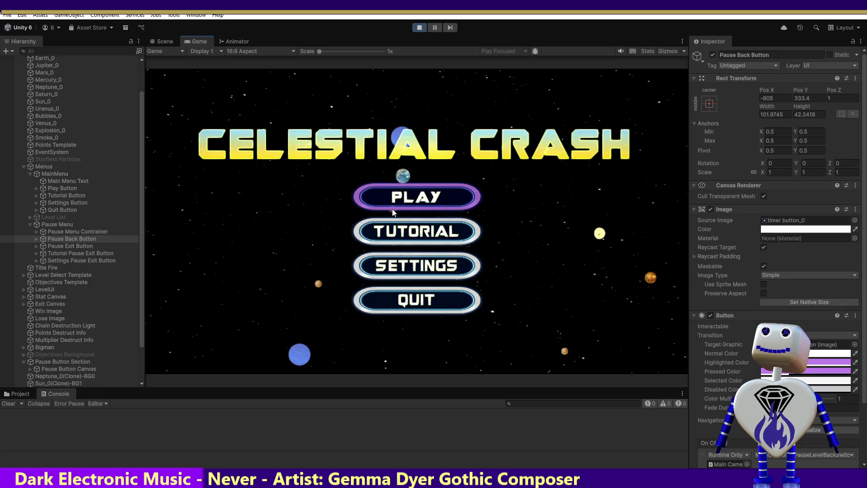
pyautogui.click(398, 266)
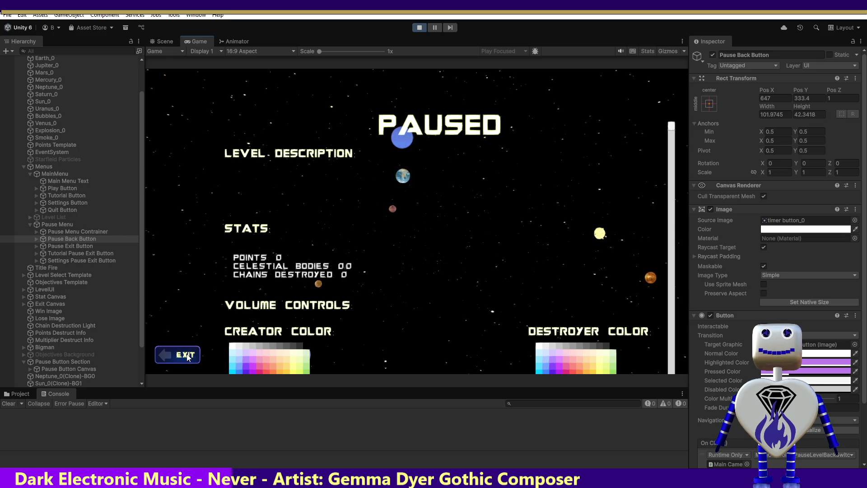
# Inspect the Settings, Pause Exit and Pause Back button objects, then press EXIT to return to the menu.
pyautogui.click(58, 261)
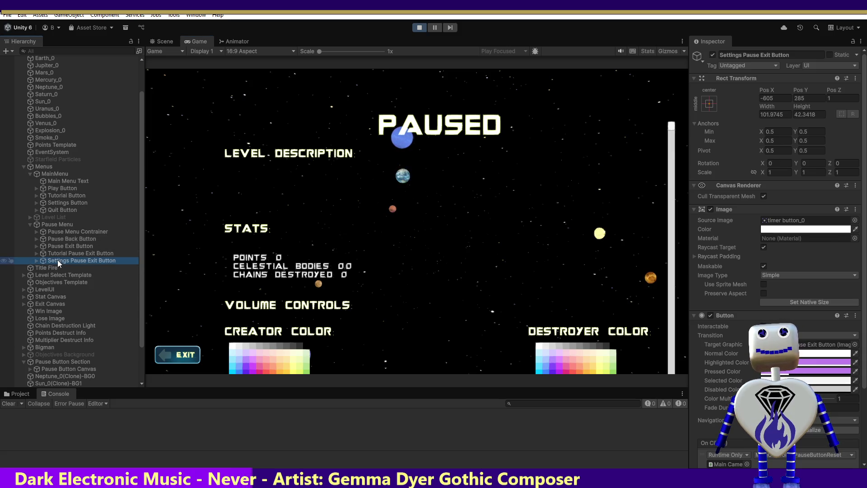
pyautogui.click(58, 253)
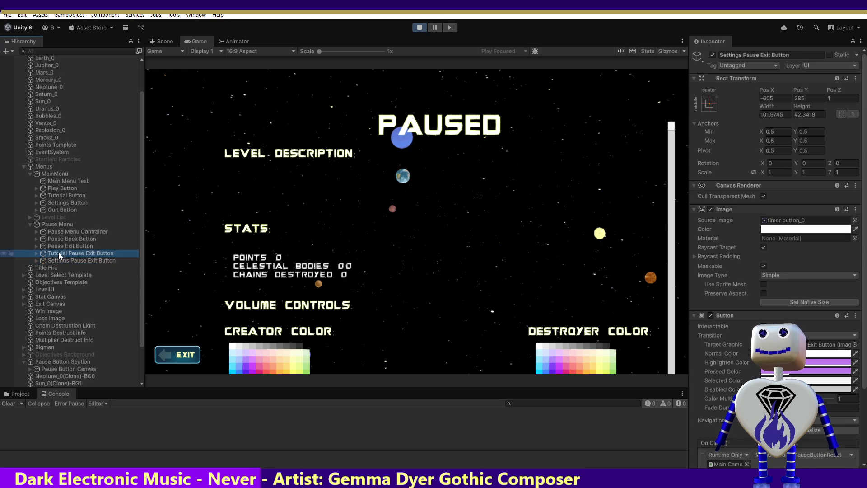
pyautogui.click(56, 245)
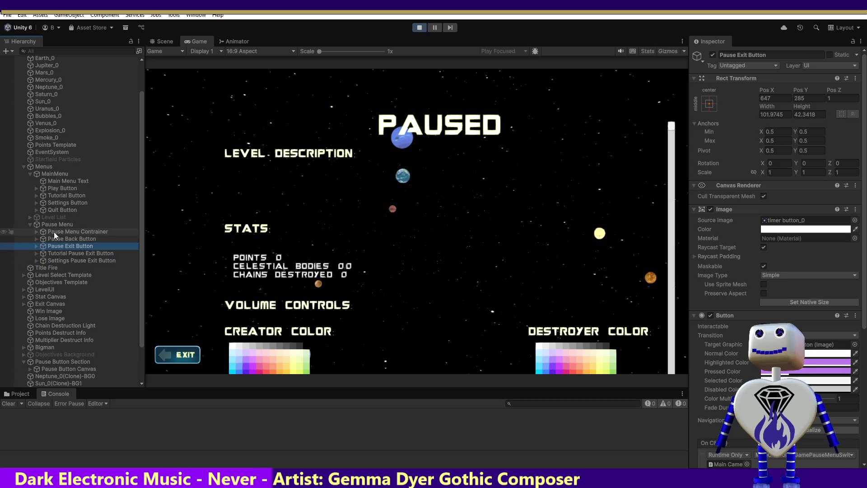
pyautogui.click(52, 239)
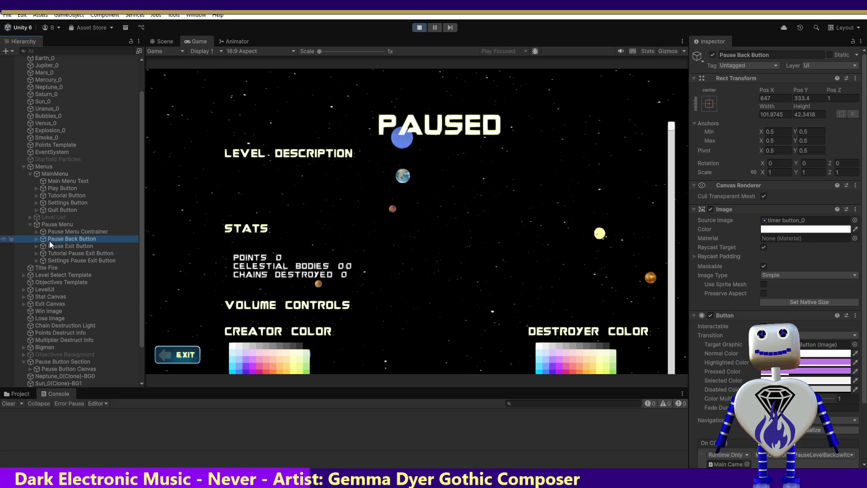
pyautogui.click(49, 242)
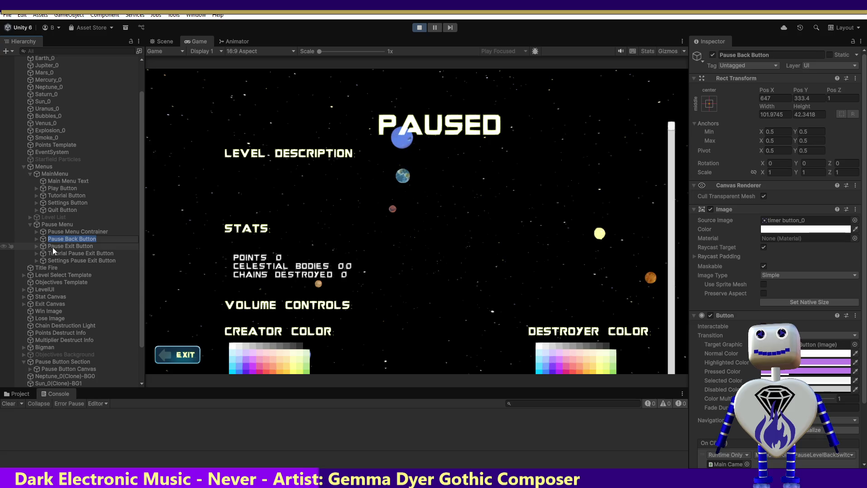
pyautogui.click(53, 248)
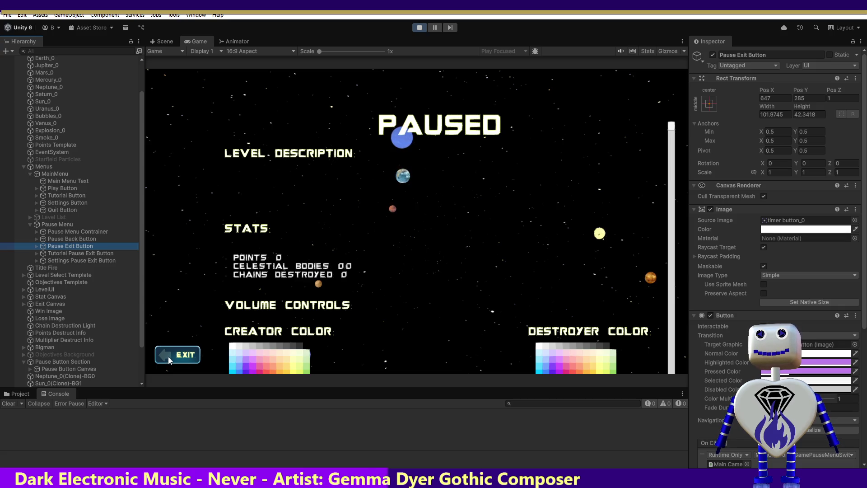
pyautogui.click(169, 355)
# Inspect the Tutorial, Settings, Pause Back and Pause Exit button objects again.
pyautogui.click(70, 252)
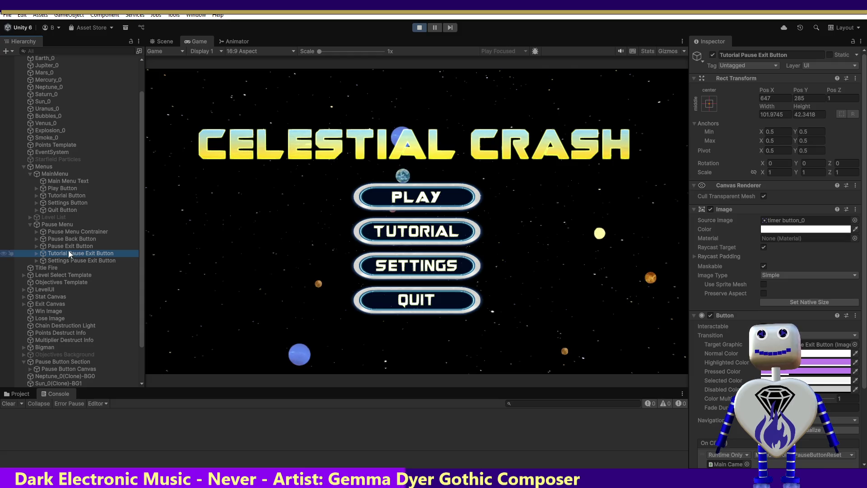
pyautogui.click(67, 247)
pyautogui.click(64, 238)
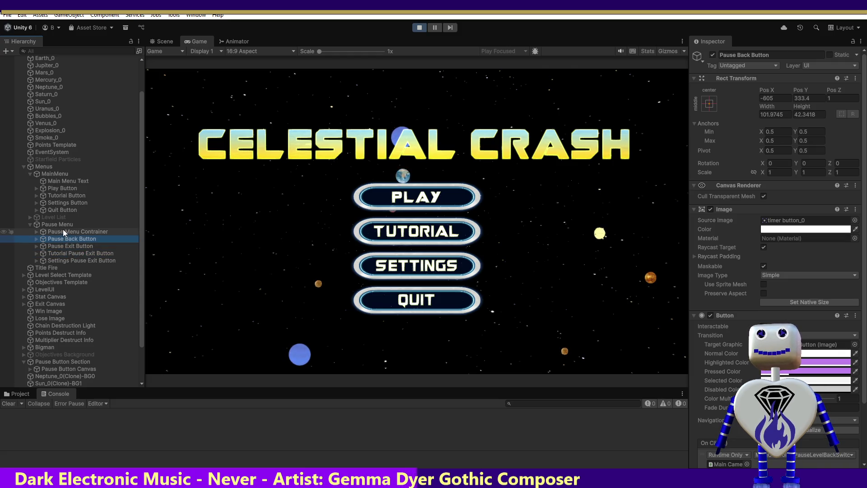
pyautogui.click(56, 260)
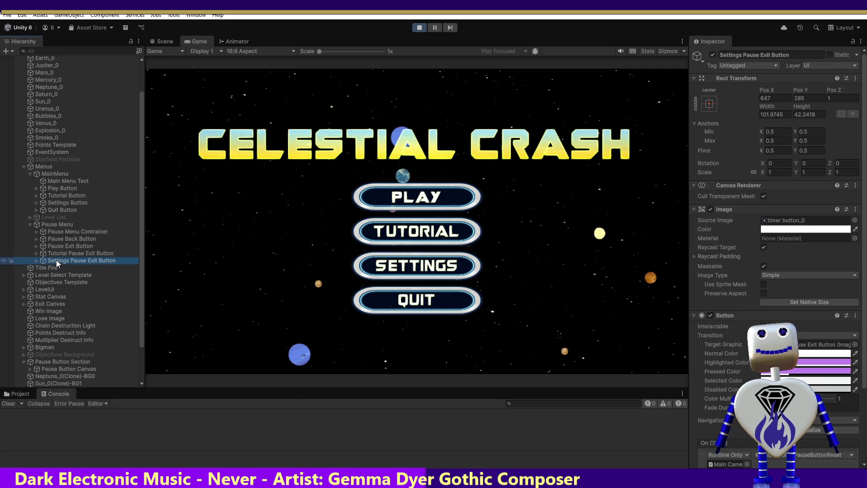
pyautogui.click(56, 254)
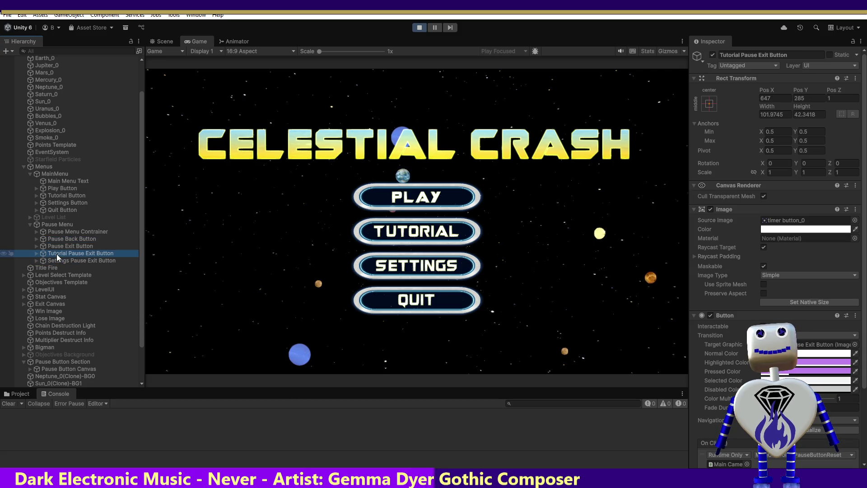
pyautogui.click(56, 246)
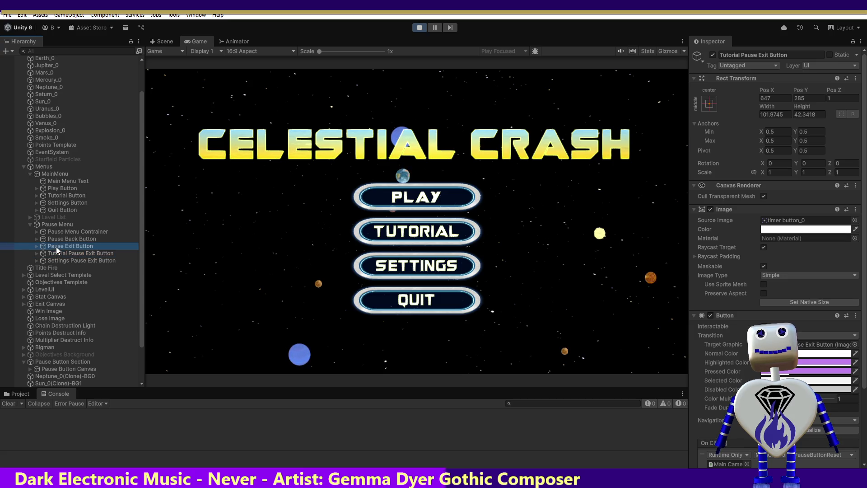
pyautogui.click(56, 240)
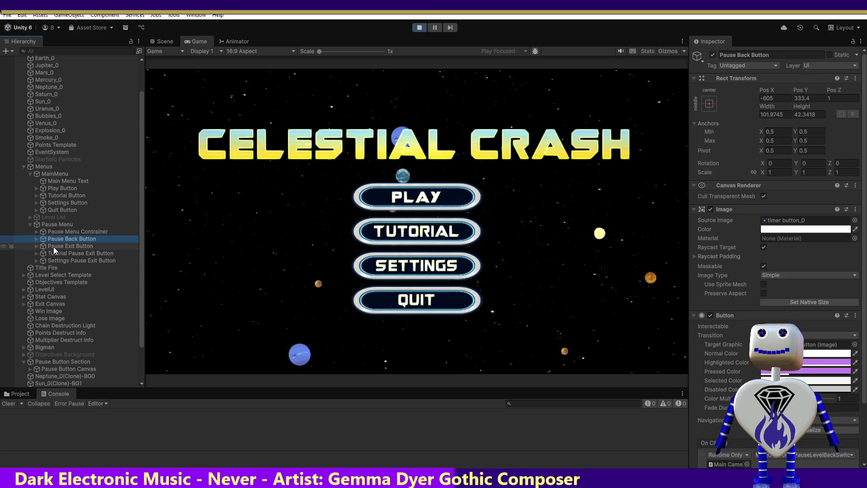
pyautogui.click(56, 246)
# Start Time Trial 2 from the level list and pause it.
pyautogui.click(406, 198)
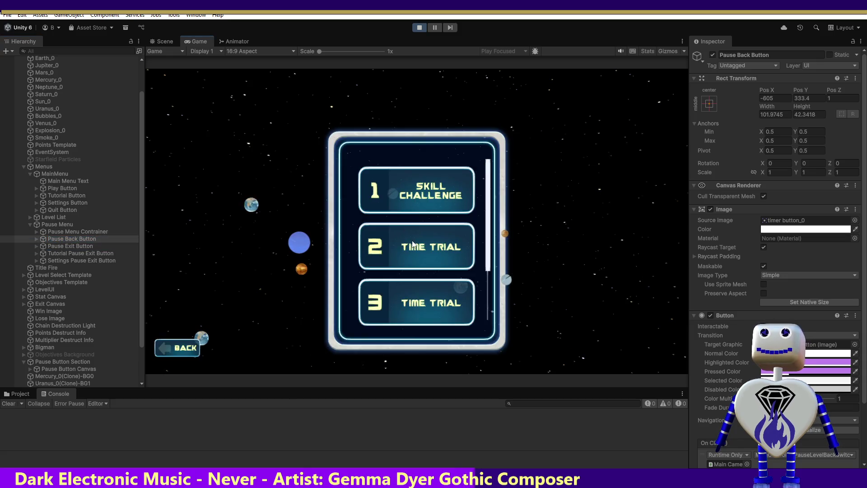
pyautogui.click(404, 232)
pyautogui.click(615, 295)
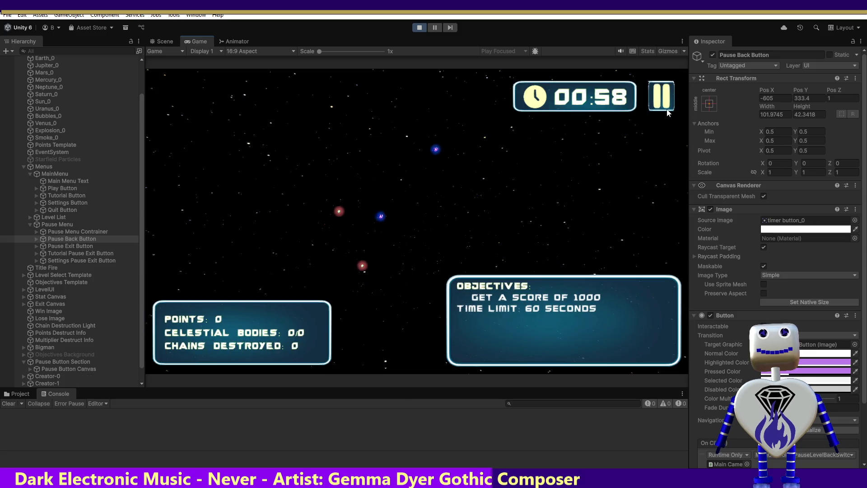
pyautogui.click(666, 106)
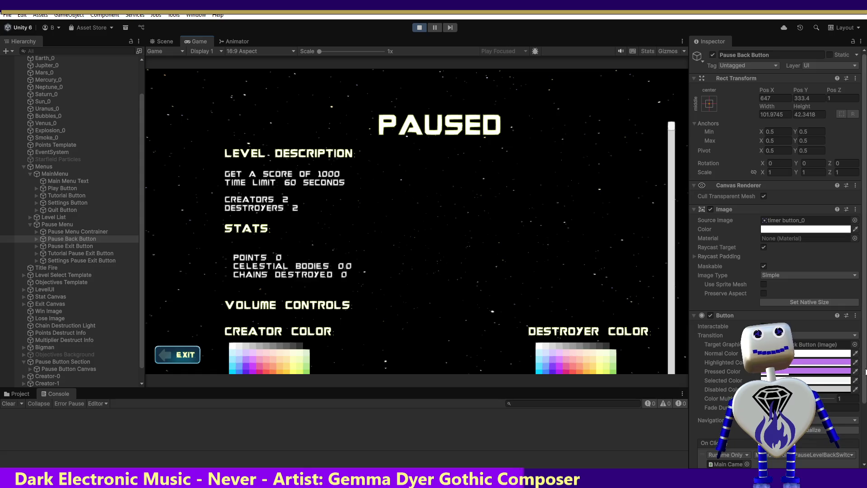
# Expand and collapse Level List in the Hierarchy, then switch to Visual Studio.
pyautogui.scroll(-1, 777, 253)
pyautogui.scroll(-2, 777, 253)
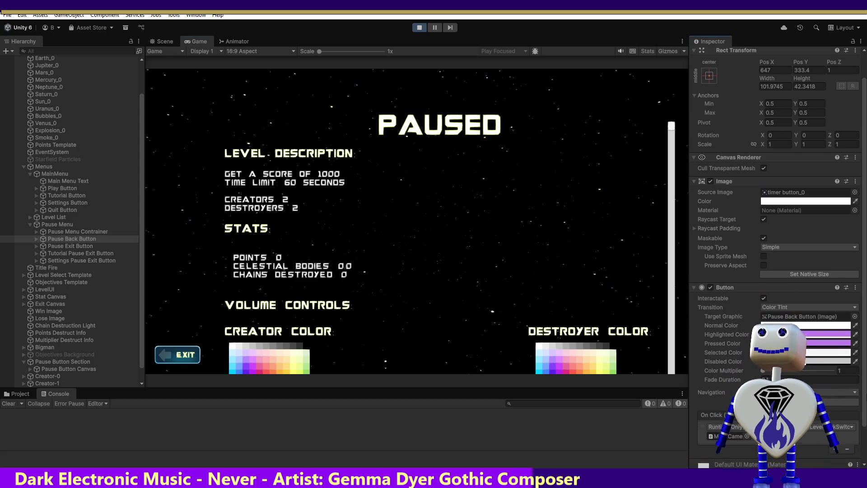
pyautogui.scroll(1, 777, 253)
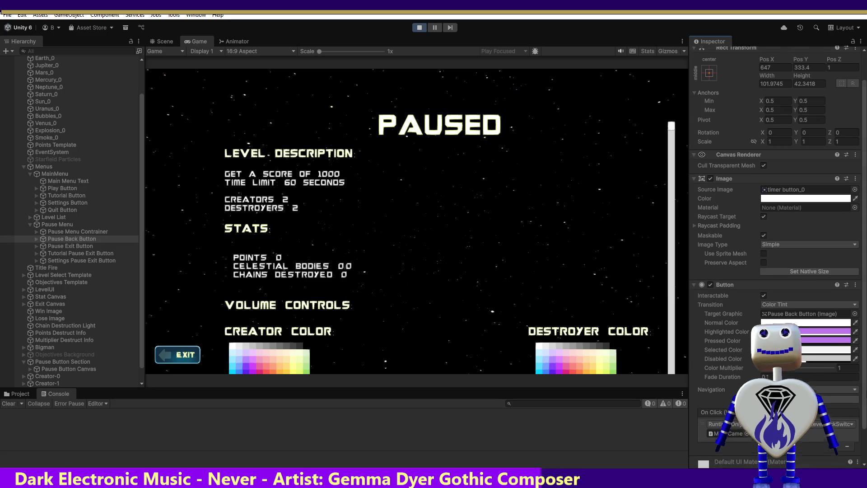
pyautogui.click(30, 217)
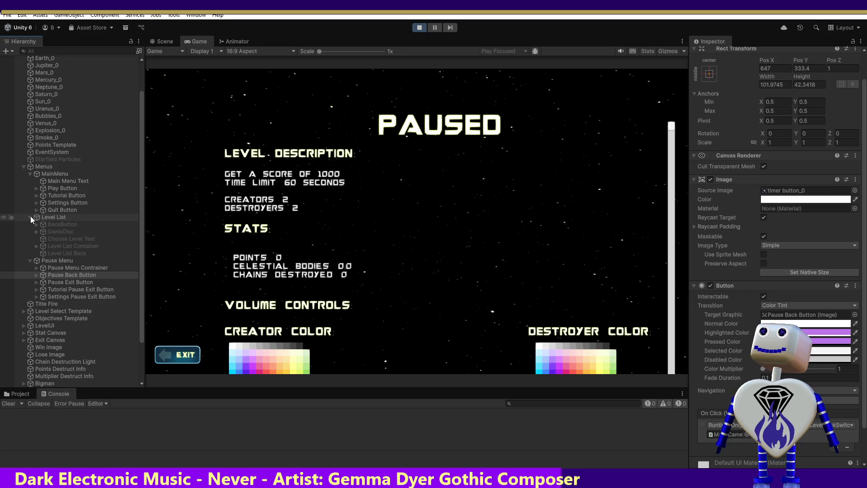
pyautogui.click(31, 217)
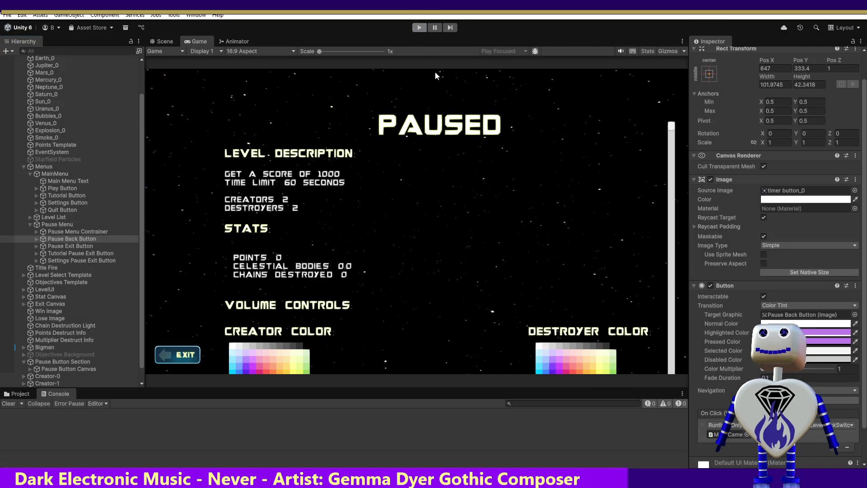
pyautogui.hotkey('alt', 'Tab')
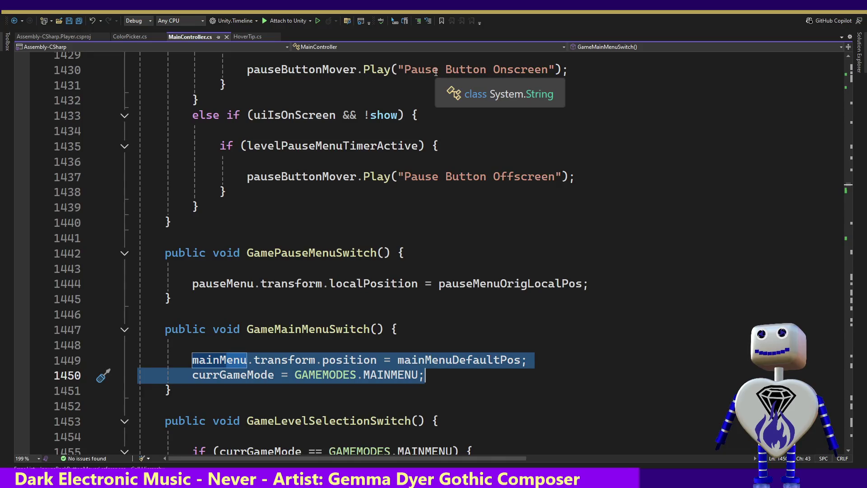
# Locate the PauseLevelSelectionSwitch function in MainController.cs.
pyautogui.click(355, 172)
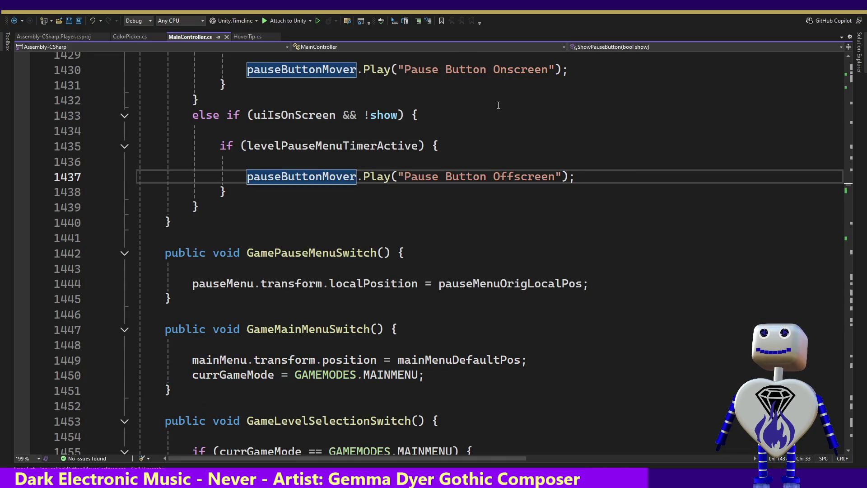
pyautogui.hotkey('ctrl', 'z')
pyautogui.hotkey('ctrl', 'z')
pyautogui.hotkey('ctrl', 'z')
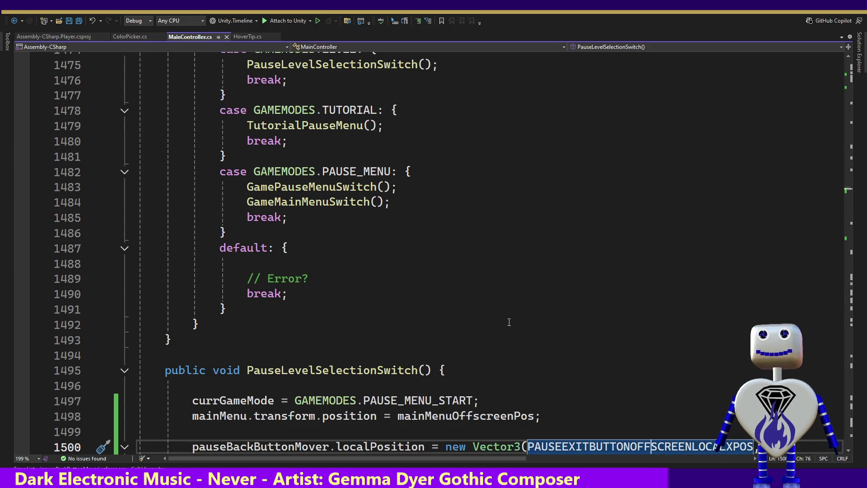
pyautogui.click(483, 371)
pyautogui.press('Down')
pyautogui.press('Down')
pyautogui.press('Down')
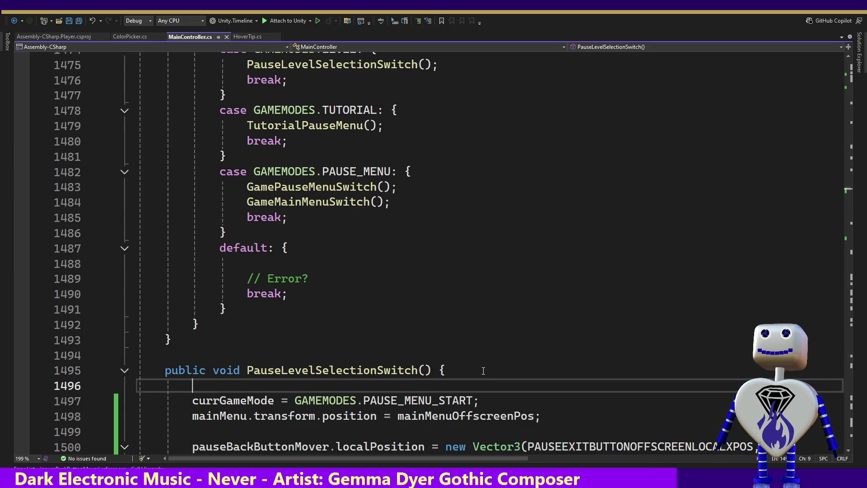
pyautogui.press('Down')
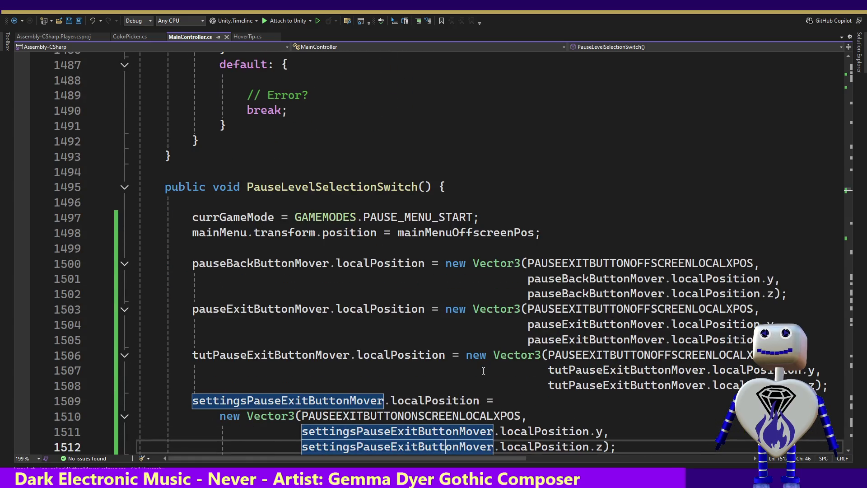
pyautogui.press('Down')
pyautogui.press('Down')
pyautogui.press('Down')
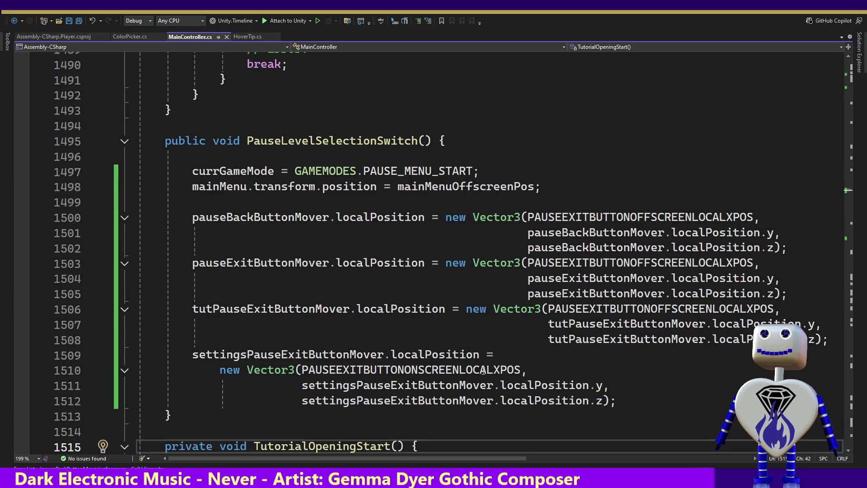
# Select the entire PauseLevelSelectionSwitch function and copy it.
pyautogui.click(178, 417)
pyautogui.moveTo(178, 417)
pyautogui.mouseDown()
pyautogui.moveTo(195, 172)
pyautogui.moveTo(266, 102)
pyautogui.mouseUp()
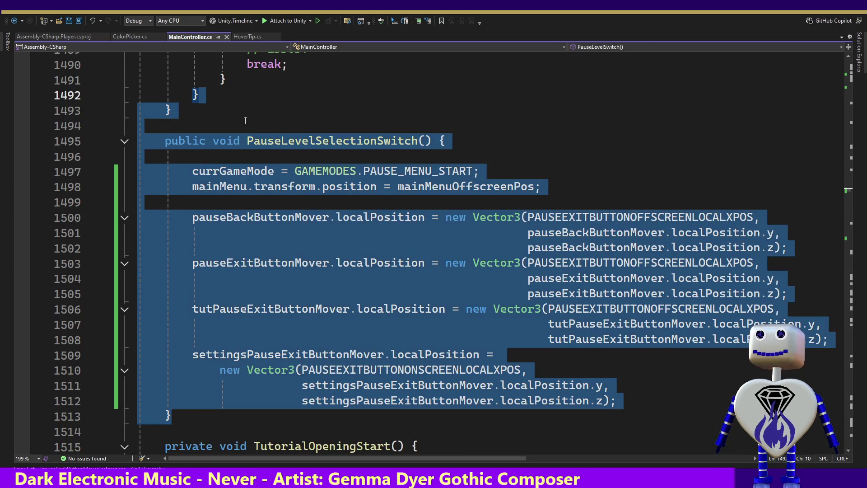
pyautogui.click(251, 115)
pyautogui.moveTo(177, 416)
pyautogui.mouseDown()
pyautogui.moveTo(229, 220)
pyautogui.moveTo(233, 108)
pyautogui.mouseUp()
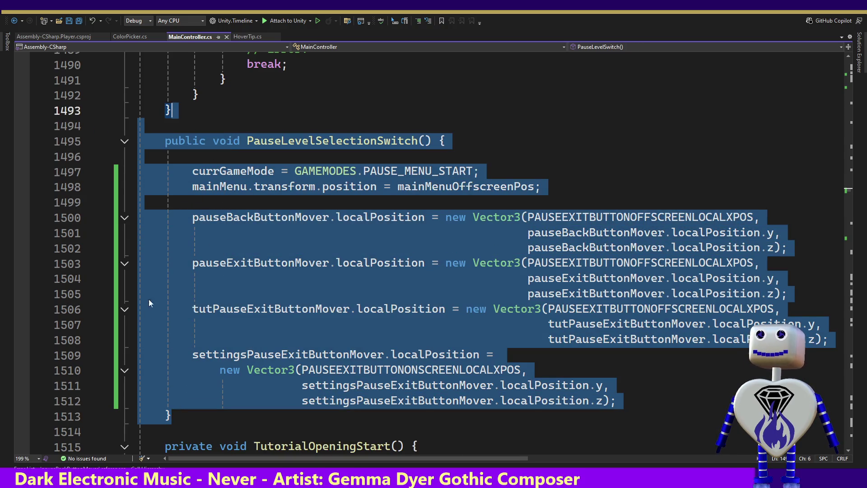
pyautogui.hotkey('ctrl', 'c')
pyautogui.click(175, 422)
# Paste the function copy below and delete the duplicated body lines.
pyautogui.hotkey('ctrl', 'v')
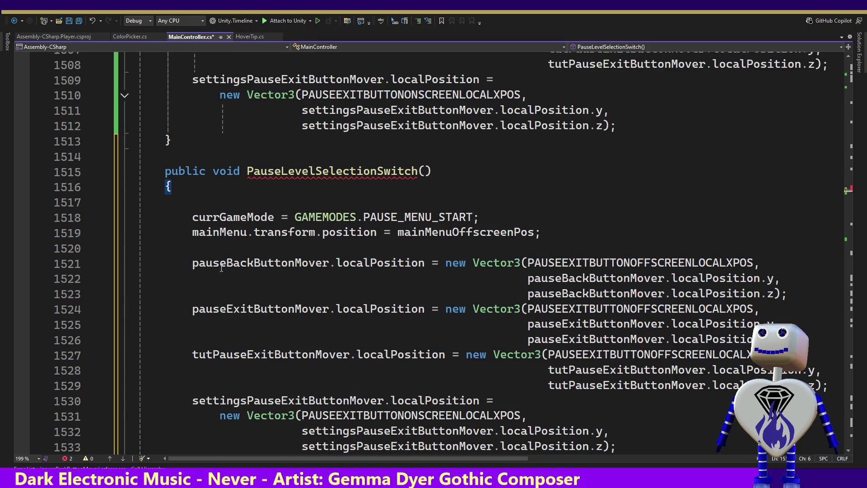
pyautogui.click(326, 140)
pyautogui.press('Up')
pyautogui.press('Up')
pyautogui.press('Up')
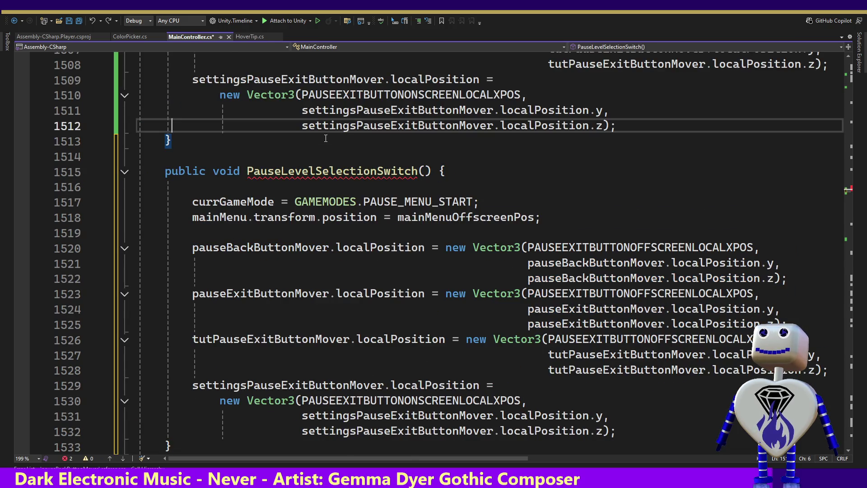
pyautogui.press('Down')
pyautogui.press('Down')
pyautogui.press('End')
pyautogui.hotkey('shift', 'Up')
pyautogui.hotkey('shift', 'Up')
pyautogui.hotkey('shift', 'Up')
pyautogui.press('Delete')
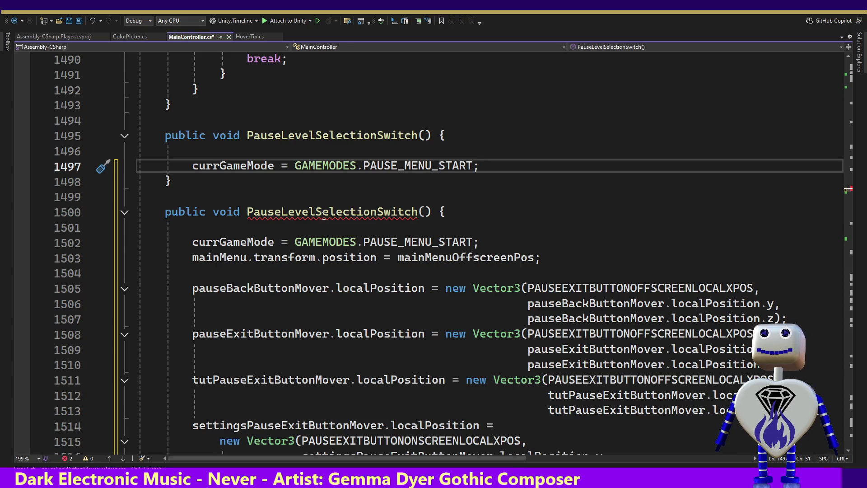
# Rename the duplicate method to PauseMenuToMainMenuSwitch, save MainController.cs, and return to Unity.
pyautogui.moveTo(403, 215)
pyautogui.moveTo(420, 215)
pyautogui.mouseDown()
pyautogui.moveTo(248, 212)
pyautogui.moveTo(280, 213)
pyautogui.mouseUp()
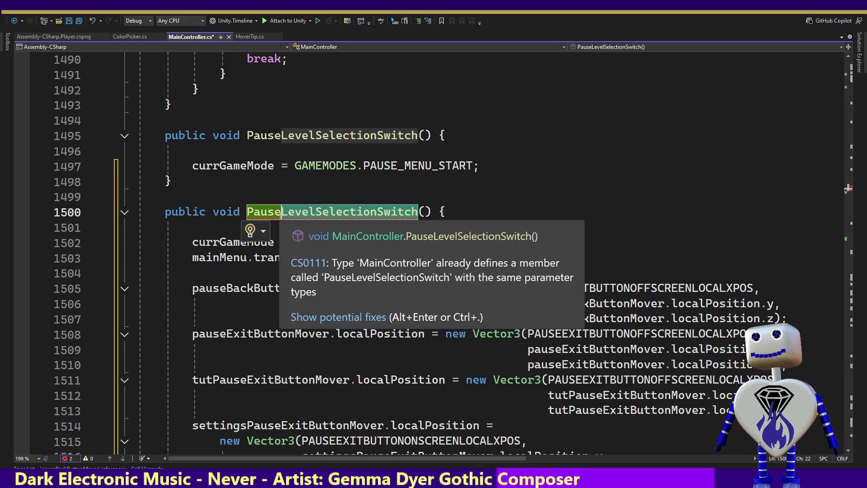
pyautogui.hotkey('ctrl', 'shift', 'Right')
pyautogui.write('Me')
pyautogui.write('nuTo')
pyautogui.write('MainM')
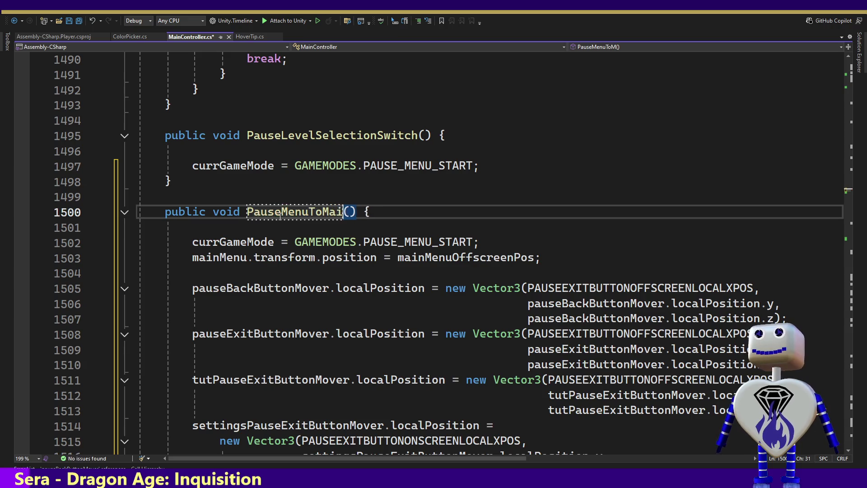
pyautogui.write('r')
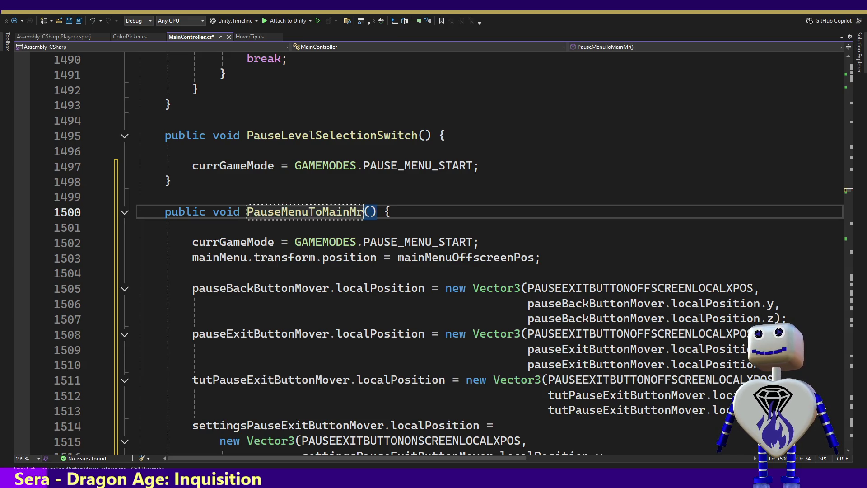
pyautogui.press('BackSpace')
pyautogui.write('e')
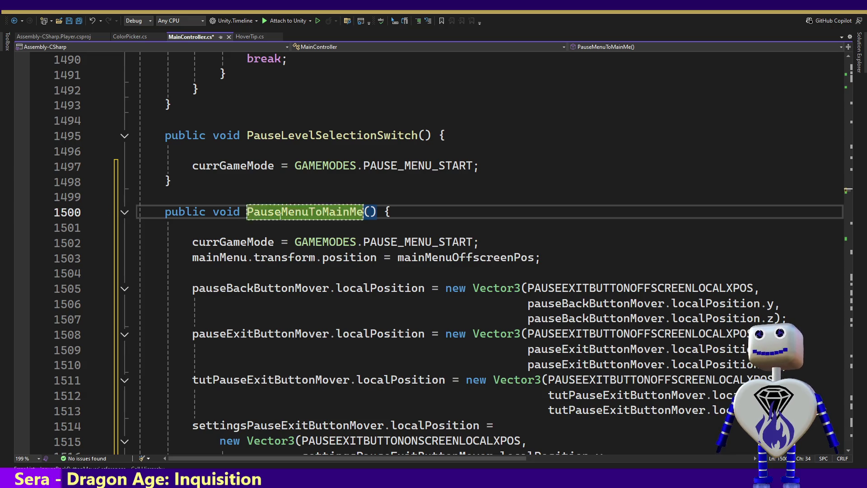
pyautogui.write('nuS')
pyautogui.write('witch')
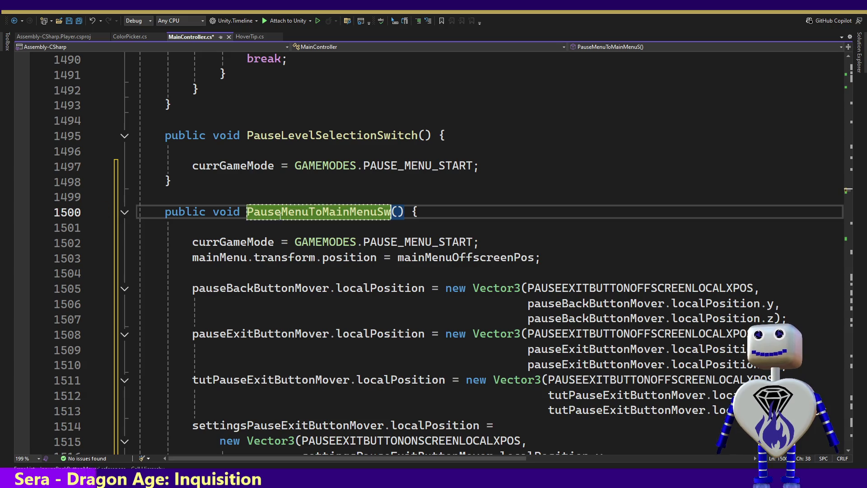
pyautogui.hotkey('ctrl', 's')
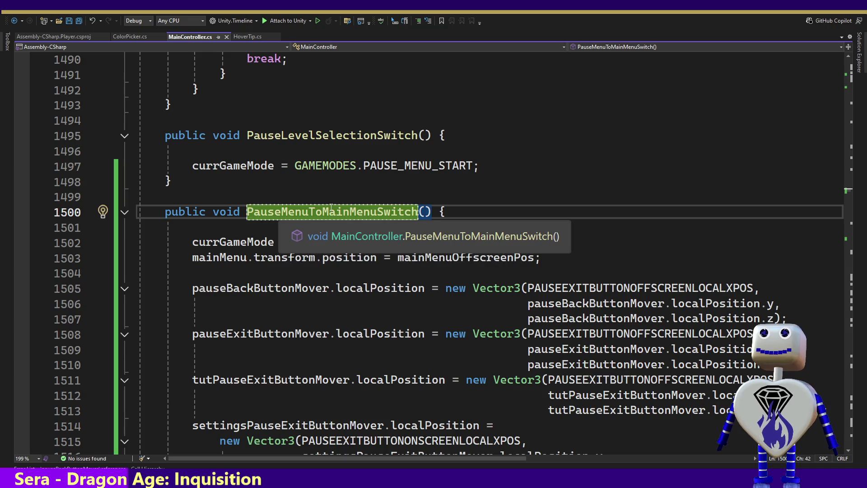
pyautogui.hotkey('alt', 'Tab')
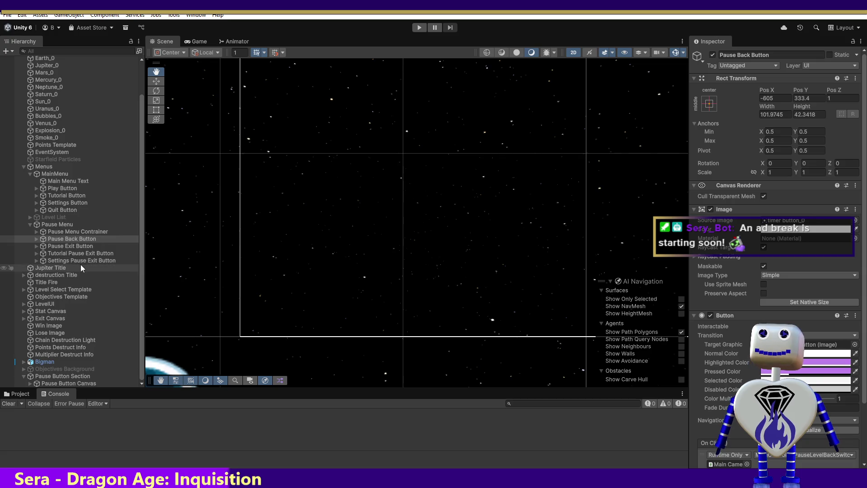
# Set the Settings Button's On Click to MainController.PauseMenuToMainMenuSwitch and enter play mode with Ctrl+P.
pyautogui.click(81, 262)
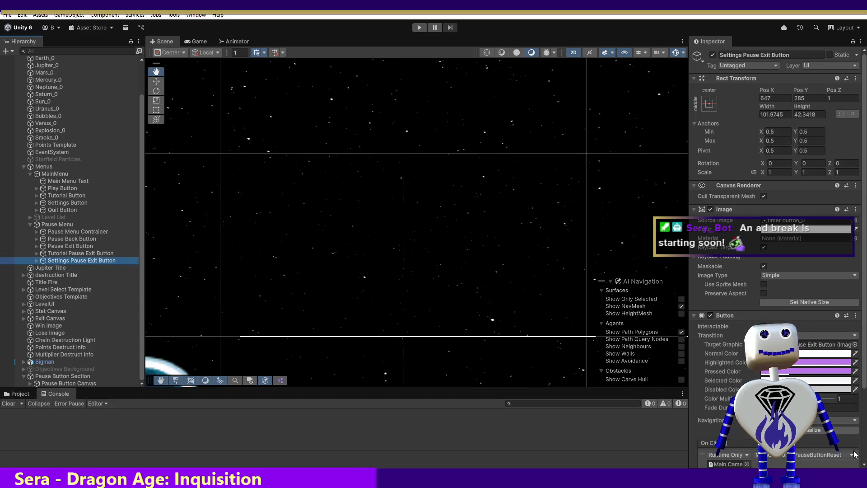
pyautogui.scroll(-3, 858, 425)
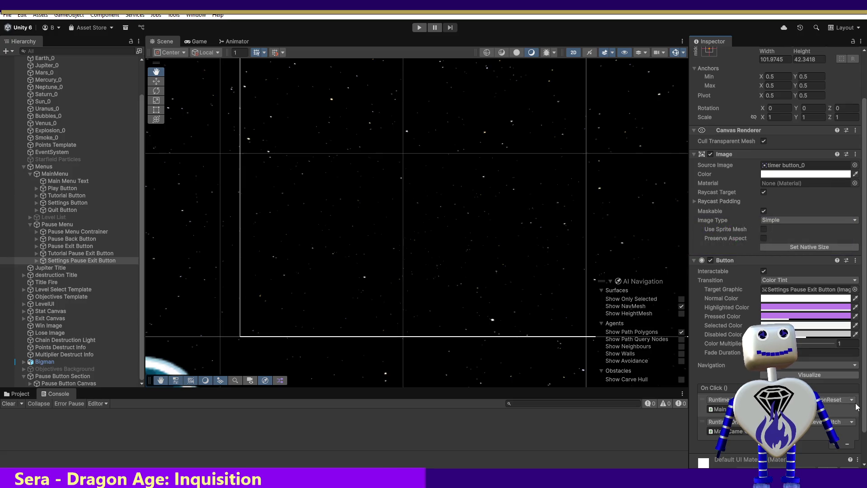
pyautogui.click(74, 203)
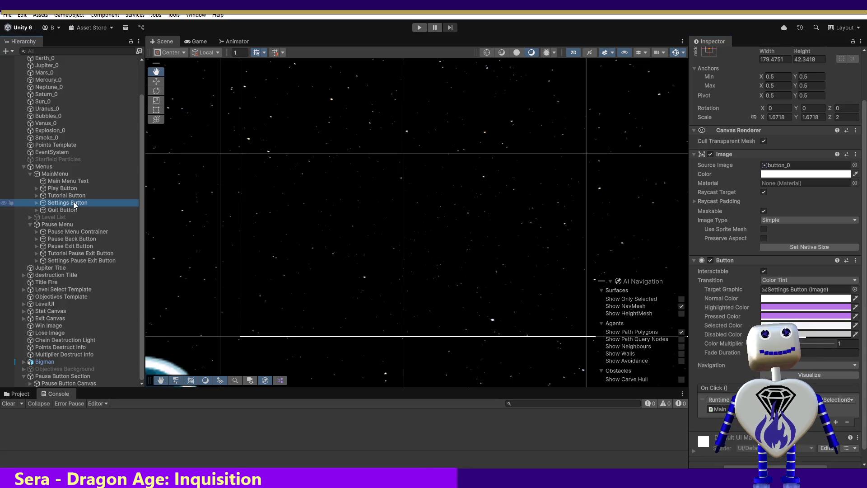
pyautogui.click(847, 402)
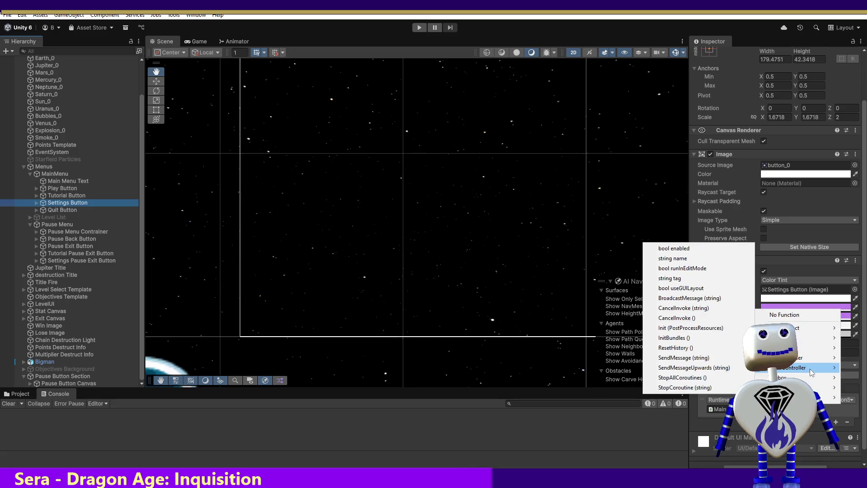
pyautogui.moveTo(810, 368)
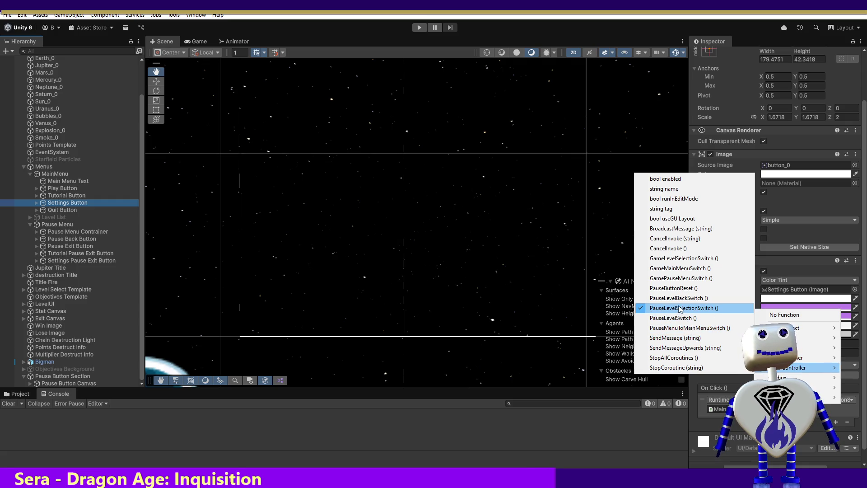
pyautogui.click(671, 329)
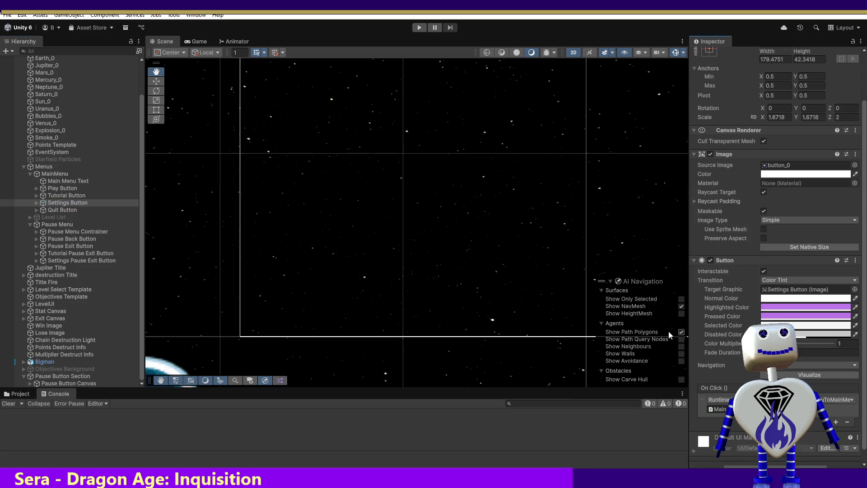
pyautogui.hotkey('ctrl', 'p')
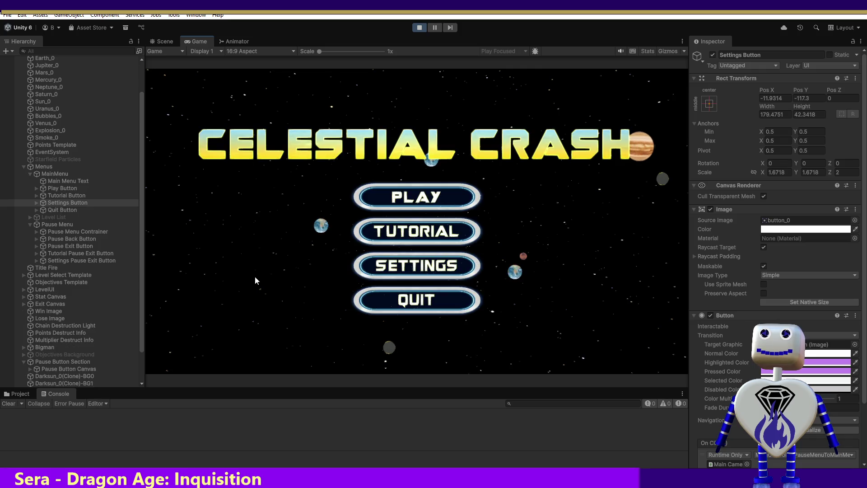
# Open the tutorial, restart play mode, then open SETTINGS from the main menu.
pyautogui.click(397, 232)
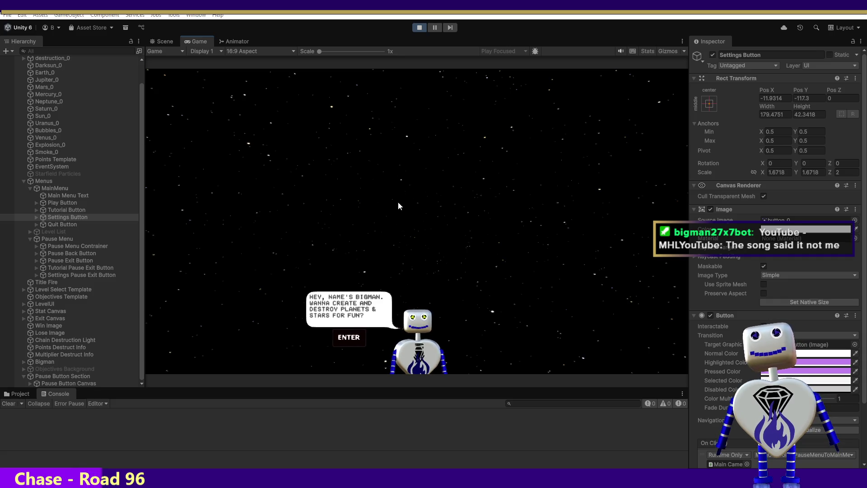
pyautogui.click(419, 28)
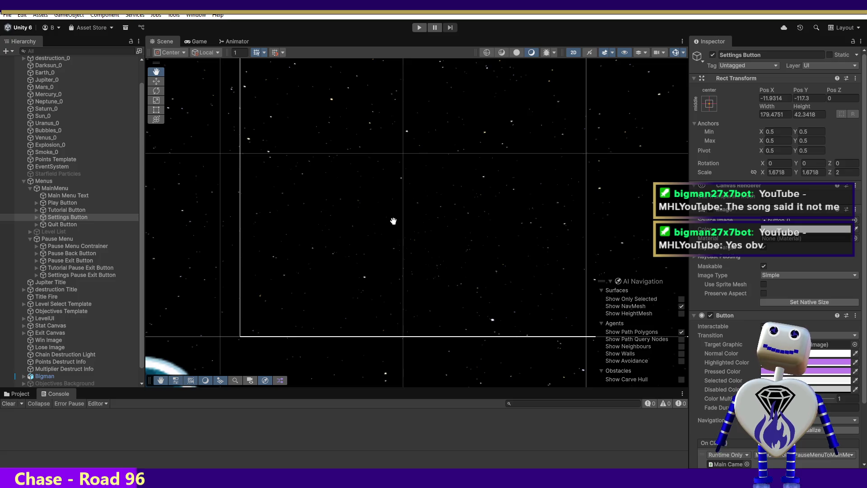
pyautogui.click(420, 27)
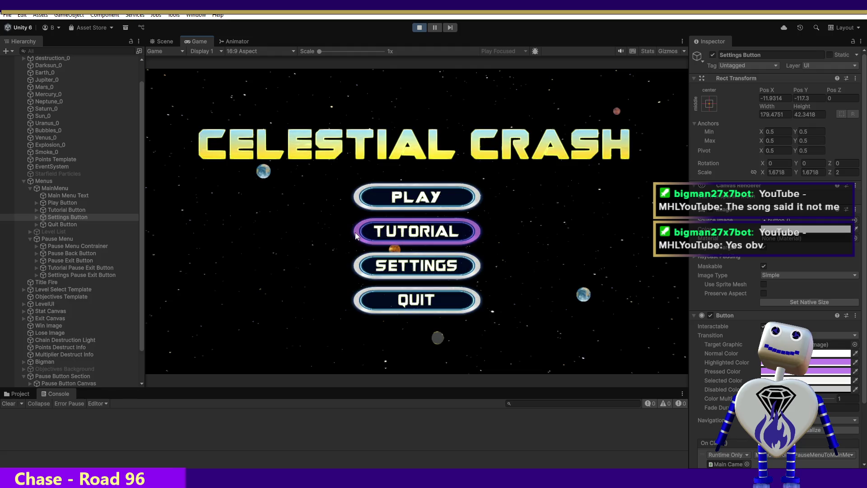
pyautogui.click(400, 269)
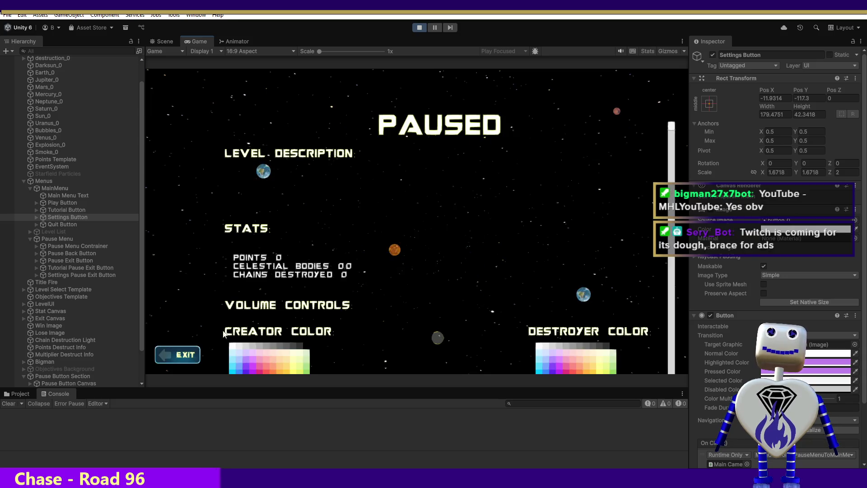
# Exit the settings screen, then pause the timed level, resume it with BACK, and pause again.
pyautogui.click(168, 356)
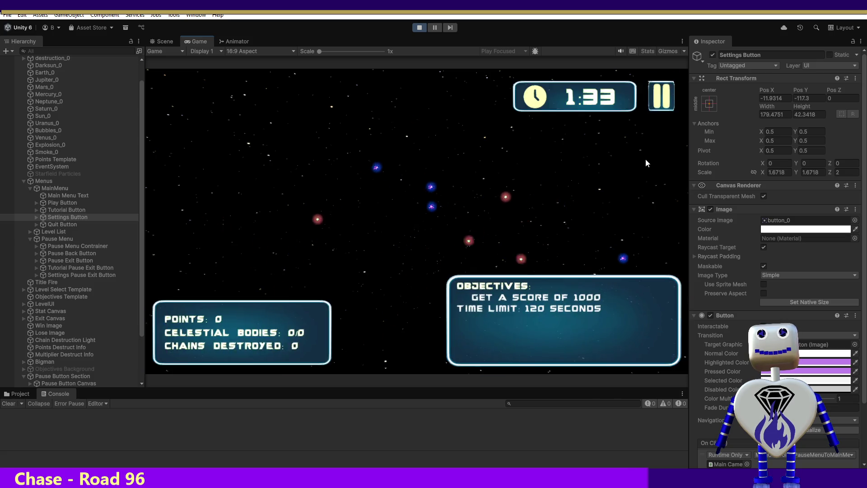
pyautogui.click(661, 108)
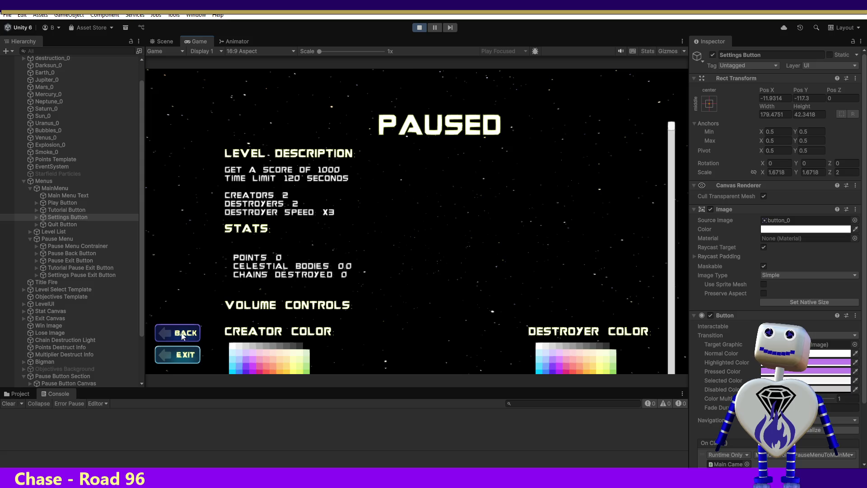
pyautogui.click(187, 335)
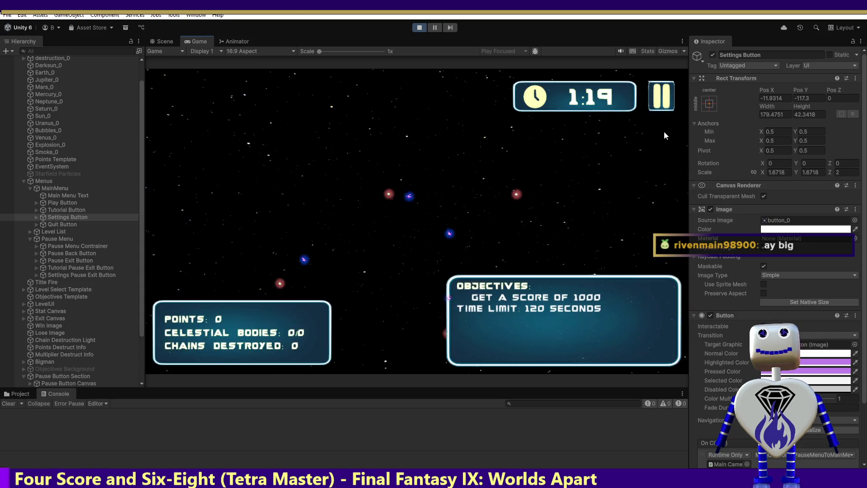
pyautogui.click(663, 102)
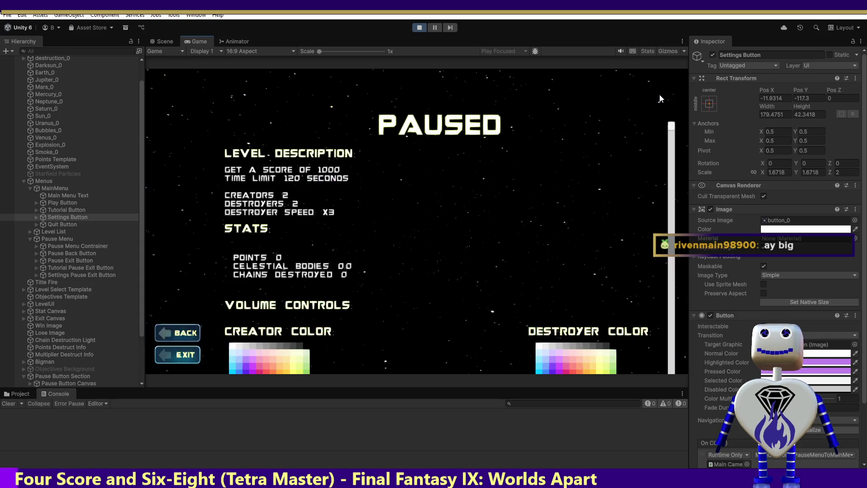
# Exit the paused level and start the Skill Challenge level.
pyautogui.click(179, 355)
pyautogui.click(466, 209)
pyautogui.click(592, 235)
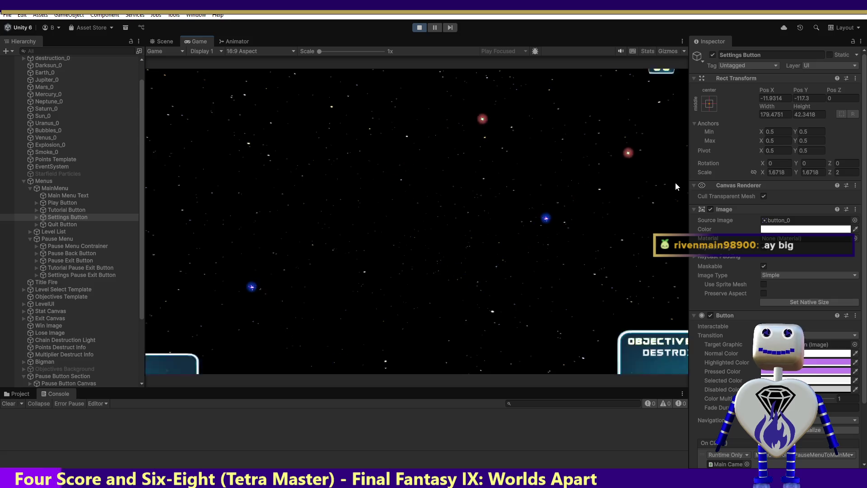
# Pause Skill Challenge, resume with BACK, then pause again and EXIT to level select.
pyautogui.click(661, 101)
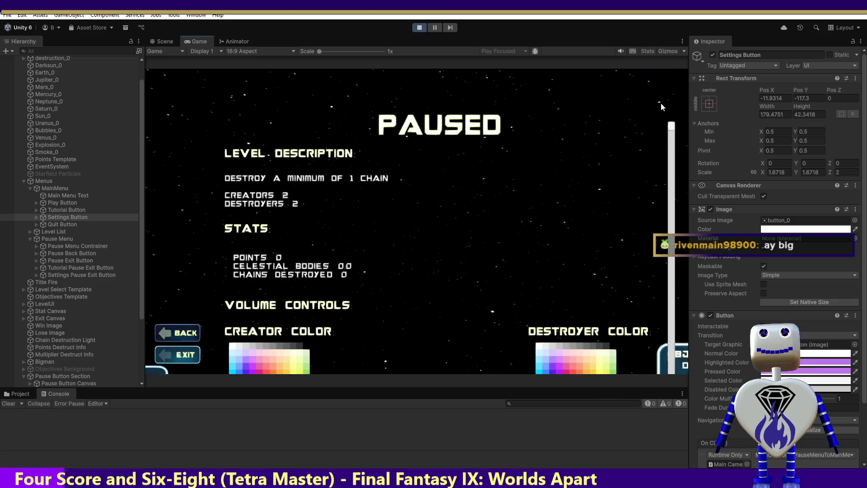
pyautogui.click(175, 335)
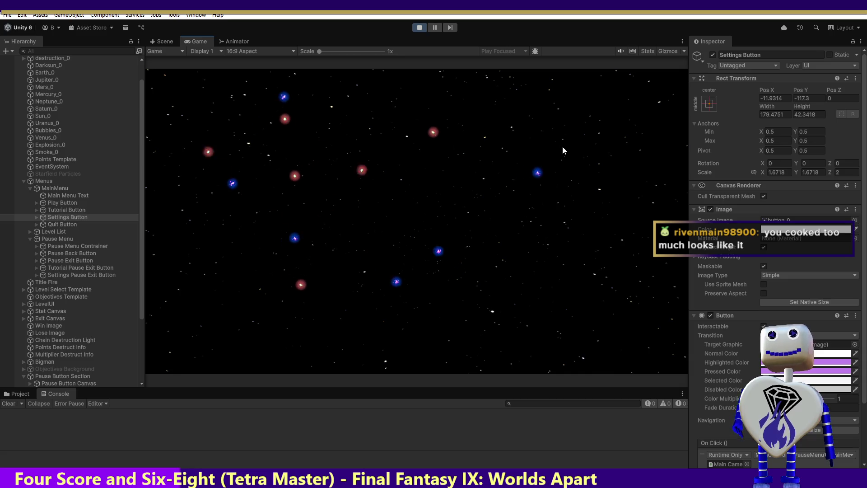
pyautogui.click(665, 95)
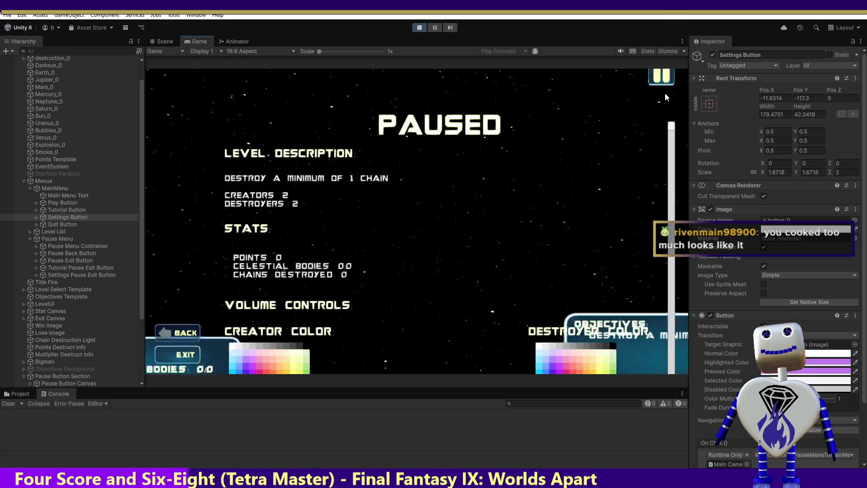
pyautogui.click(183, 355)
# Start level 4 Skill Challenge, then pause it and resume with BACK.
pyautogui.scroll(-2, 486, 246)
pyautogui.click(446, 258)
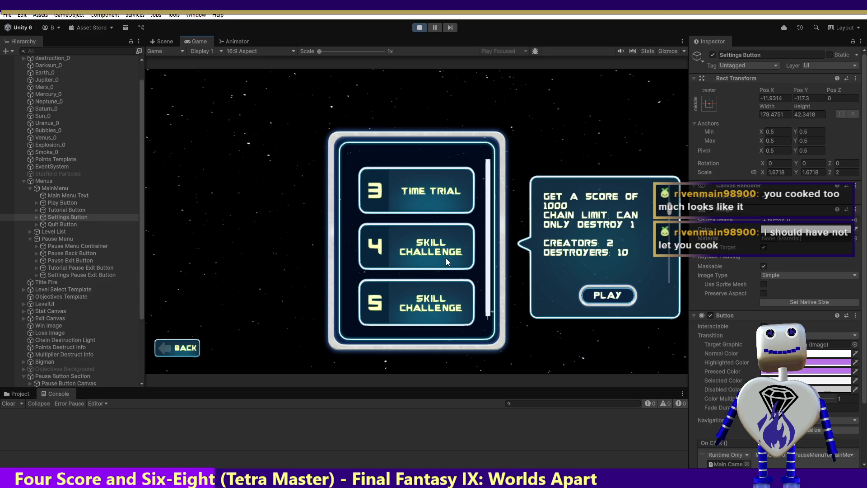
pyautogui.click(597, 296)
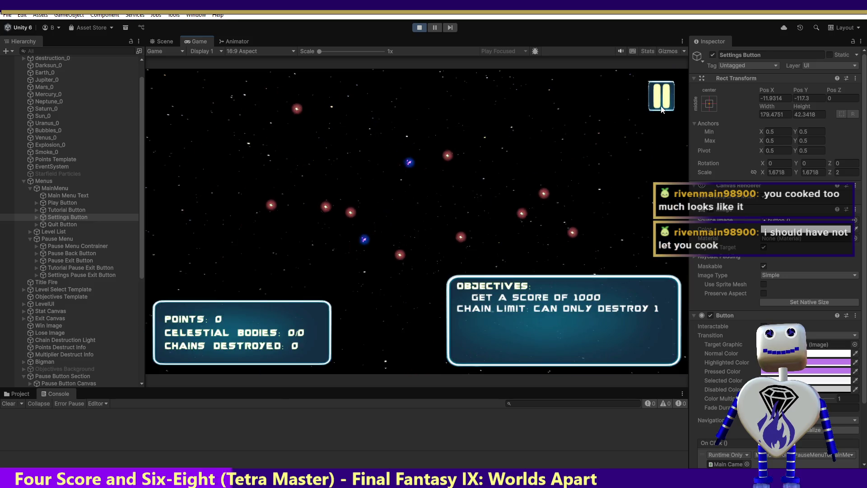
pyautogui.click(662, 97)
pyautogui.click(180, 333)
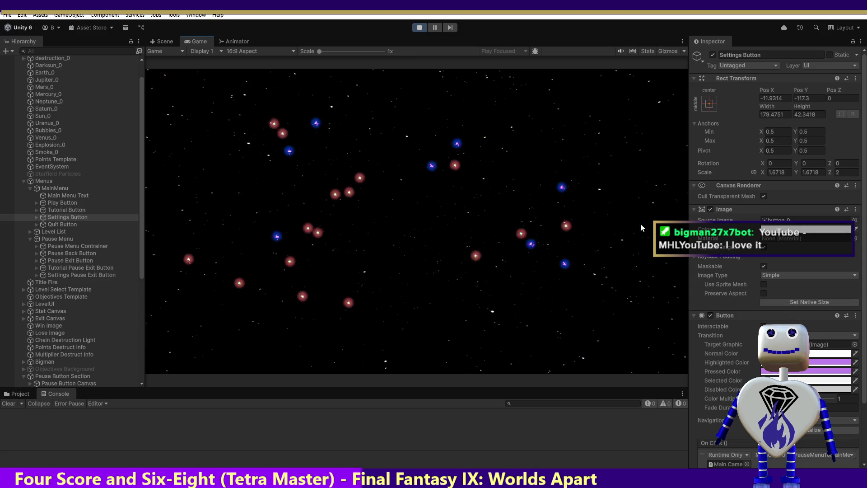
# Exit level 4 to level select, check level 5, restart level 4, then pause and resume it.
pyautogui.click(658, 104)
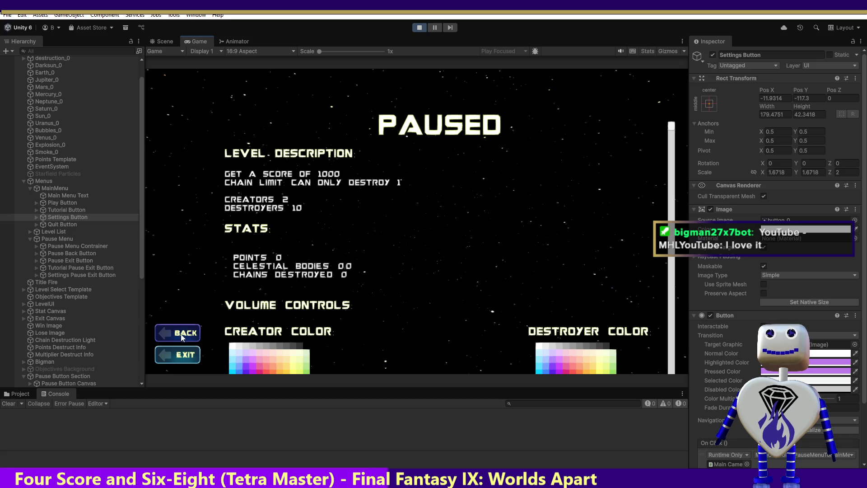
pyautogui.click(180, 358)
pyautogui.click(437, 300)
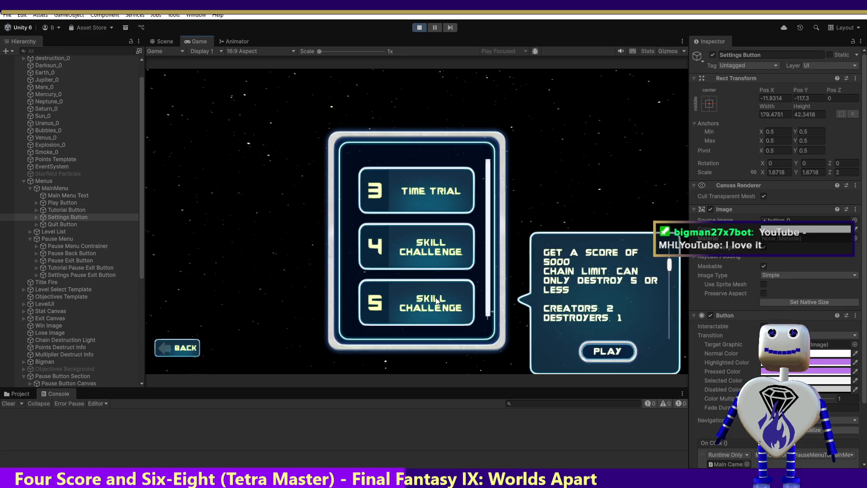
pyautogui.click(420, 261)
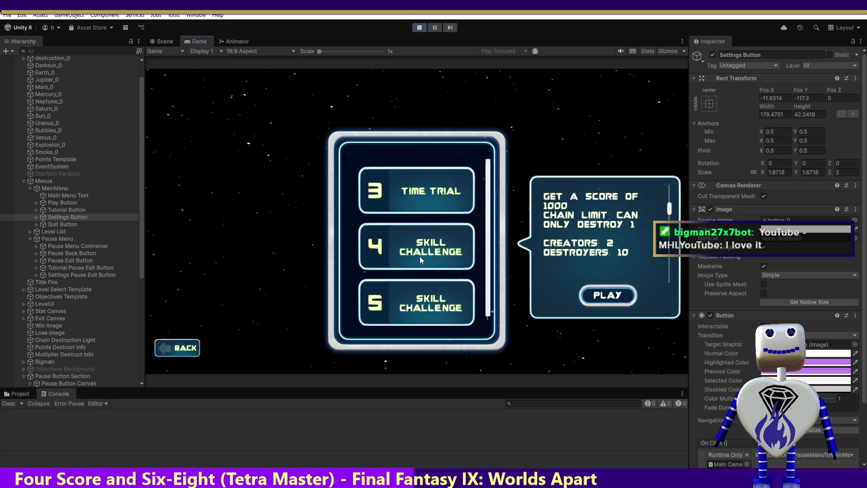
pyautogui.click(593, 299)
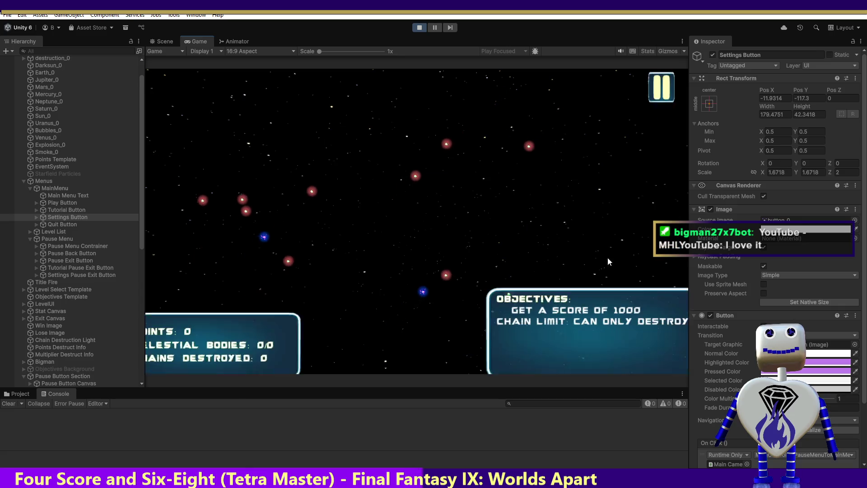
pyautogui.click(656, 106)
pyautogui.click(194, 333)
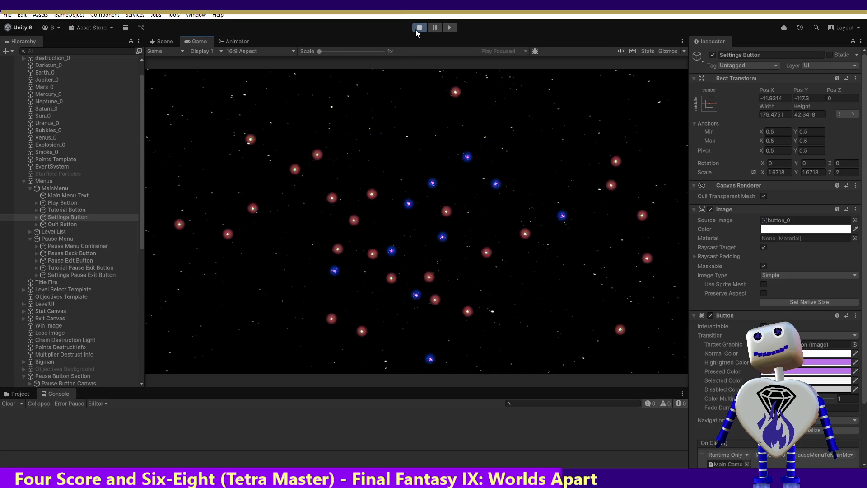
# Stop play mode, glance at MainController.cs in Visual Studio, then restart play mode.
pyautogui.click(415, 29)
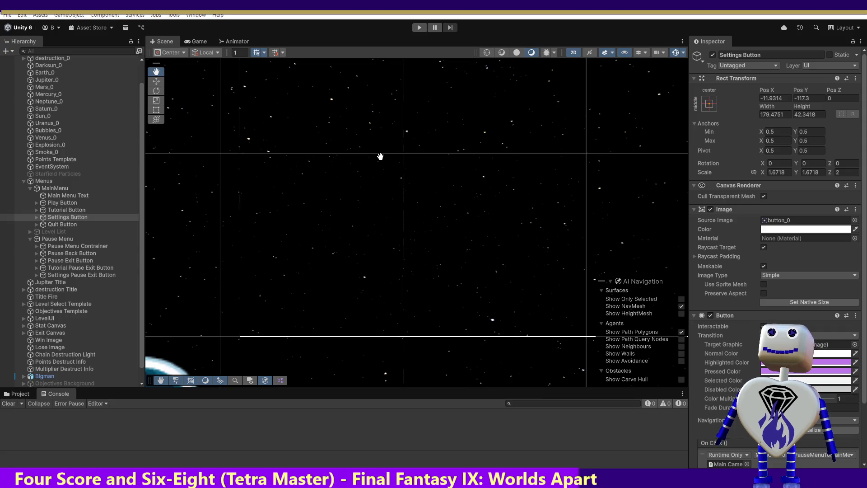
pyautogui.hotkey('alt', 'Tab')
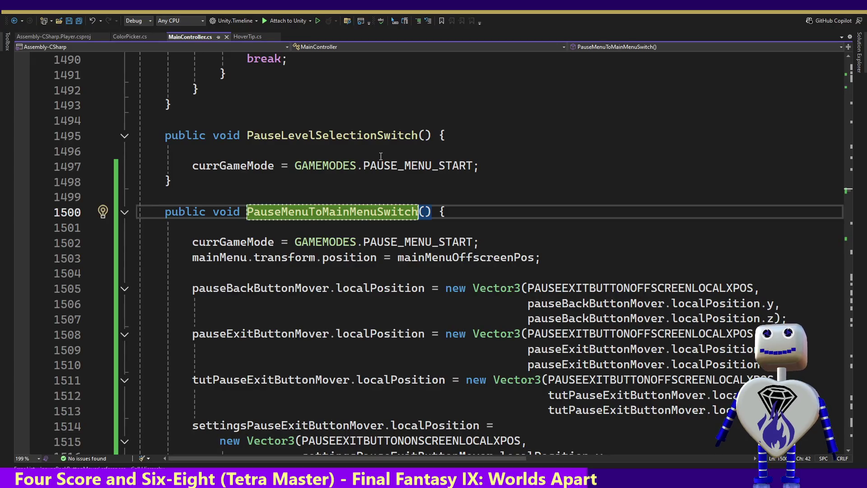
pyautogui.hotkey('alt', 'Tab')
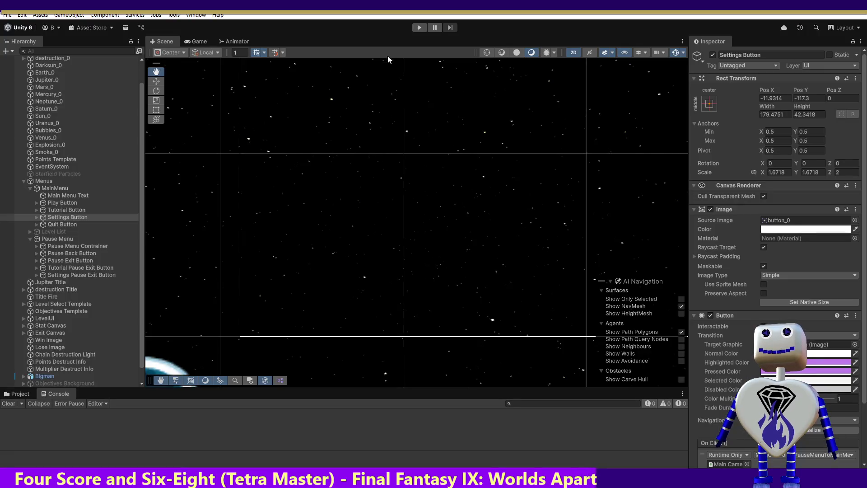
pyautogui.click(419, 28)
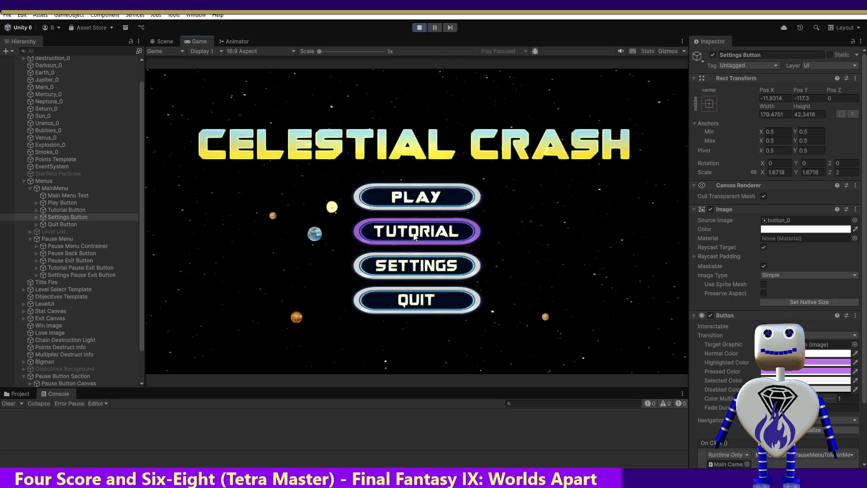
pyautogui.click(416, 233)
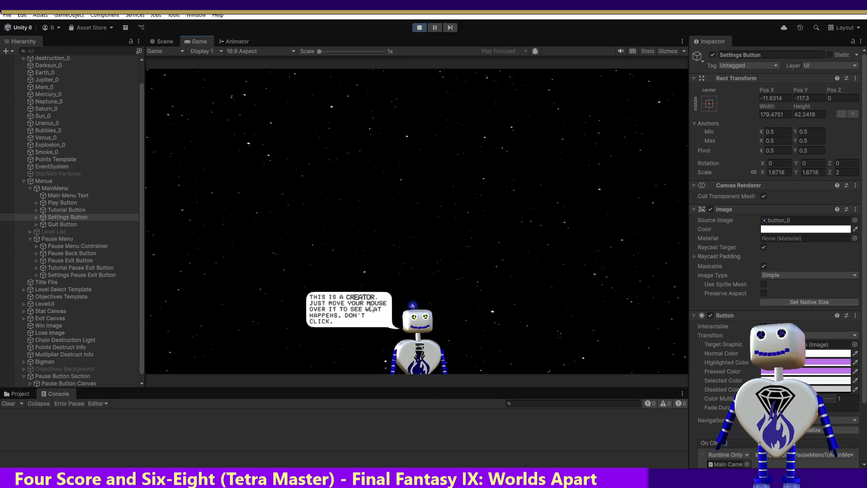
pyautogui.moveTo(405, 186)
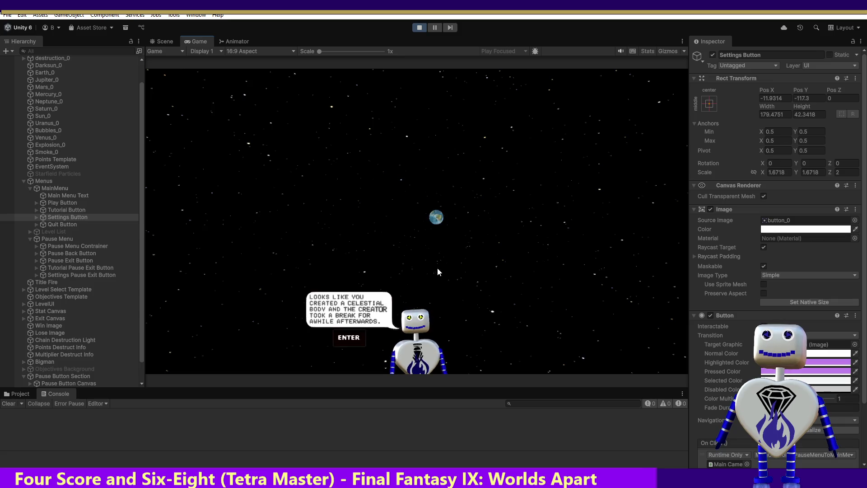
pyautogui.press('Return')
pyautogui.press('Return')
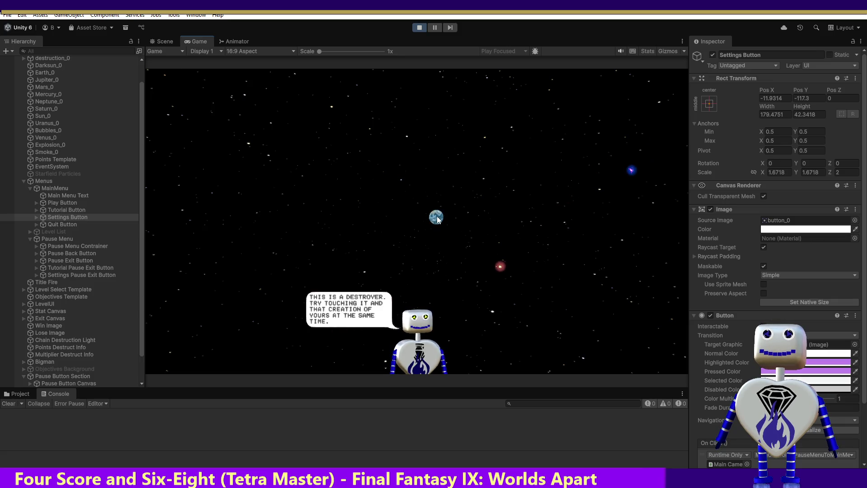
pyautogui.moveTo(375, 238); pyautogui.dragTo(264, 247)
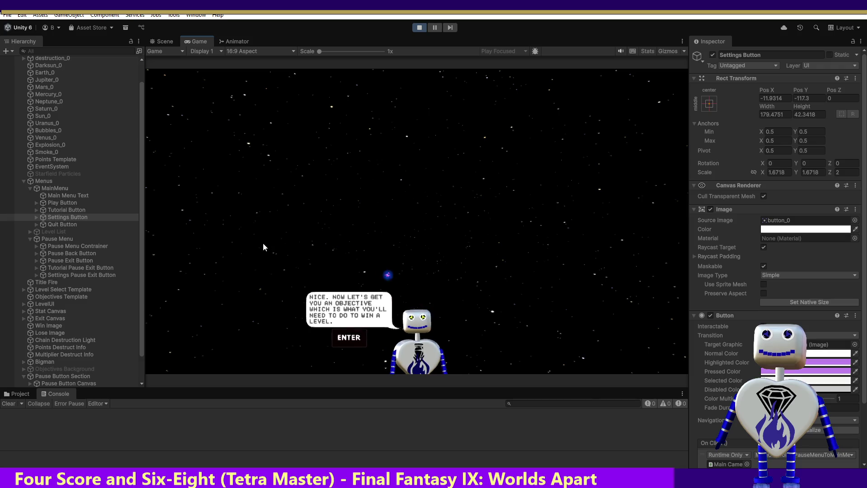
pyautogui.press('Return')
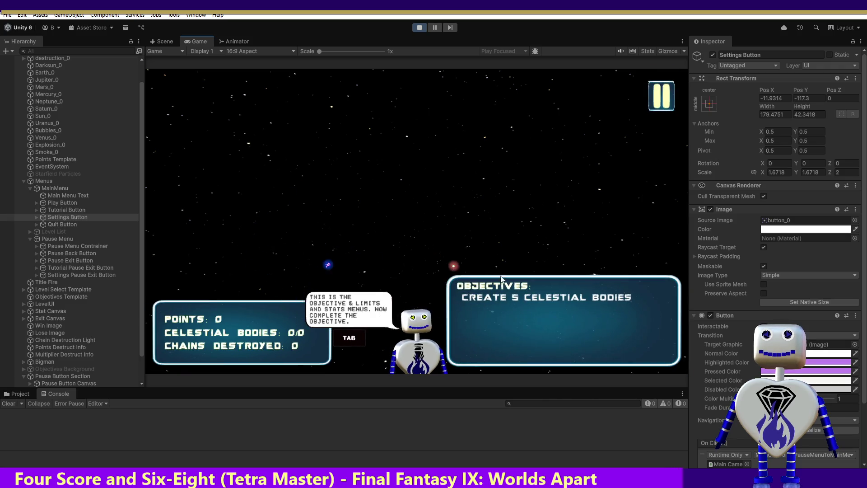
pyautogui.press('Tab')
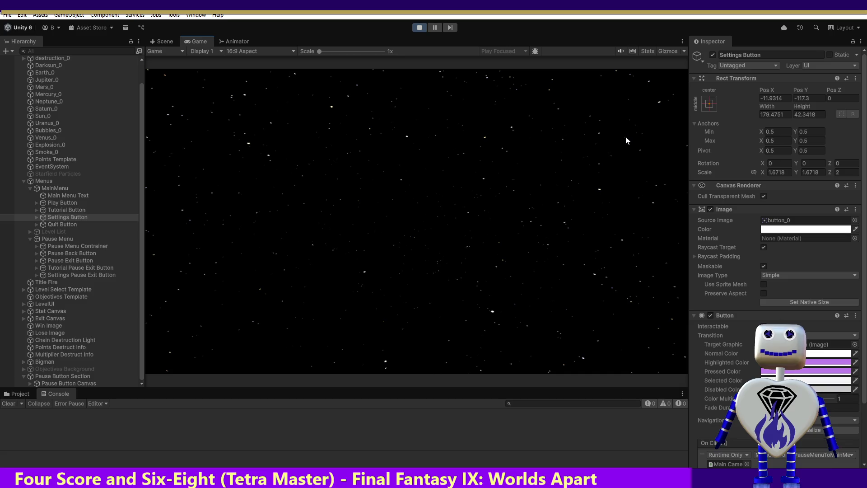
pyautogui.press('Escape')
pyautogui.click(190, 356)
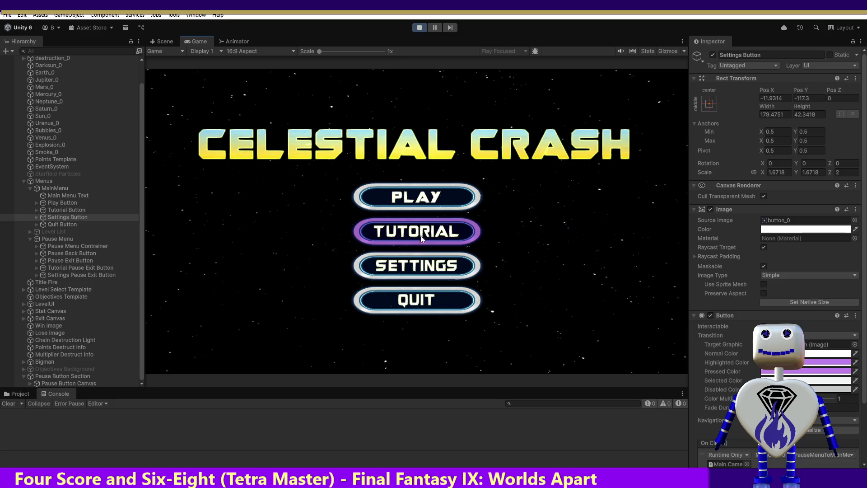
pyautogui.click(417, 270)
pyautogui.click(191, 356)
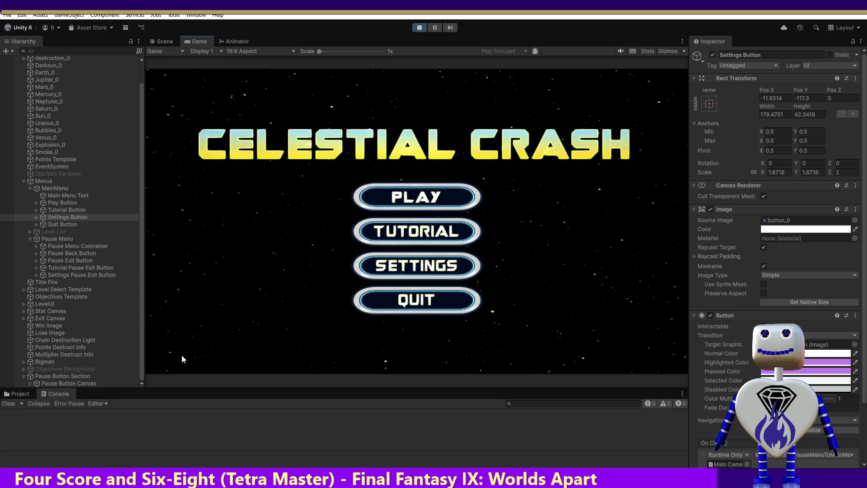
pyautogui.click(418, 199)
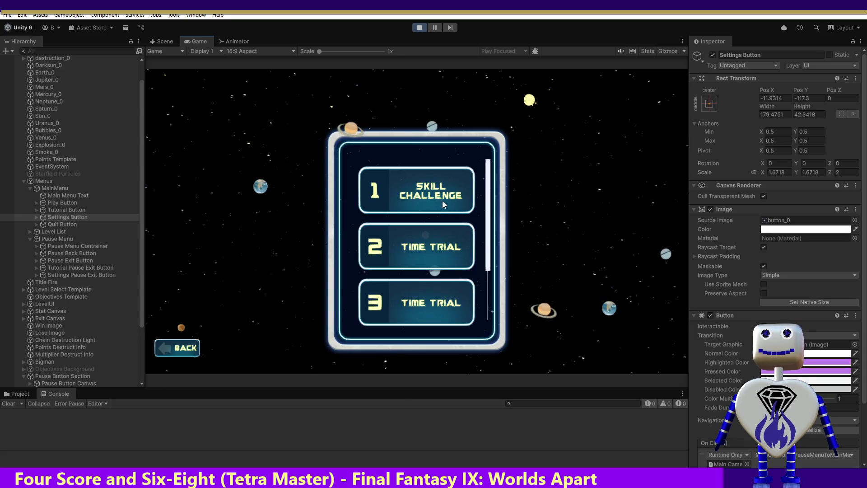
pyautogui.click(441, 197)
pyautogui.click(609, 237)
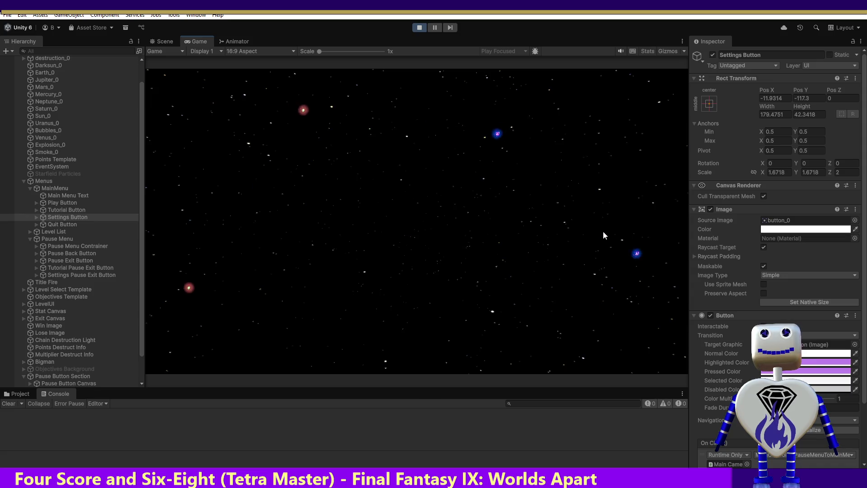
pyautogui.click(655, 103)
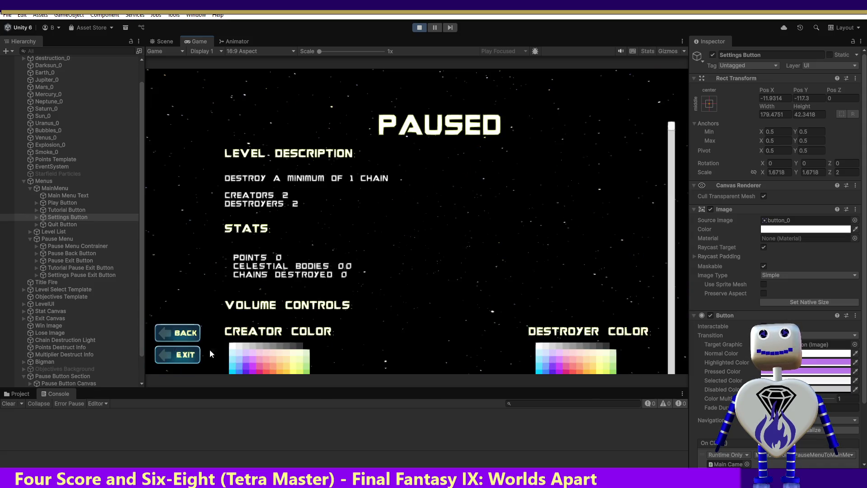
pyautogui.click(176, 335)
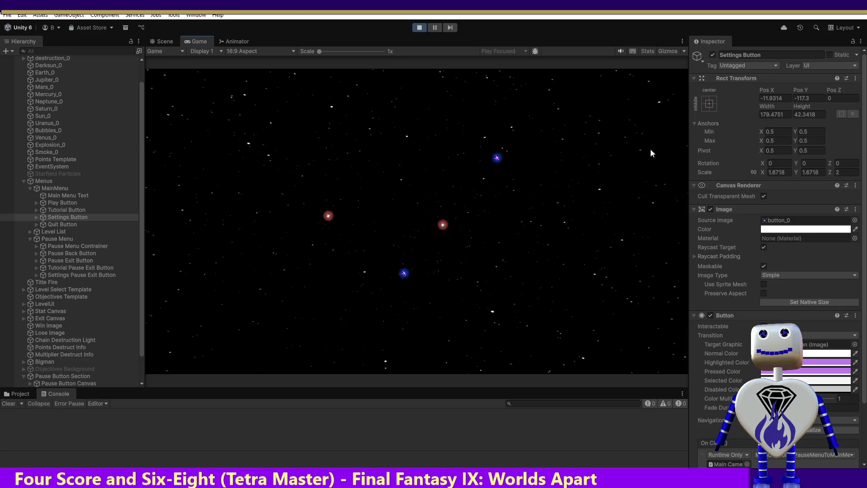
pyautogui.click(663, 106)
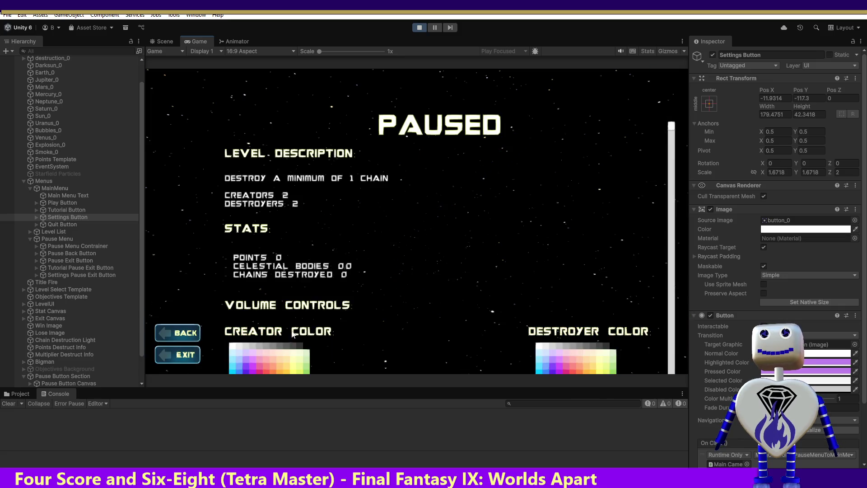
pyautogui.click(178, 356)
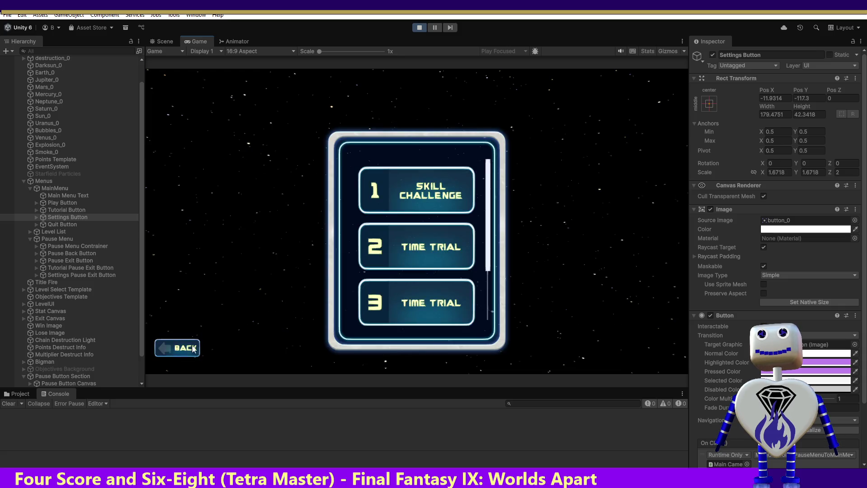
pyautogui.click(196, 348)
pyautogui.click(396, 267)
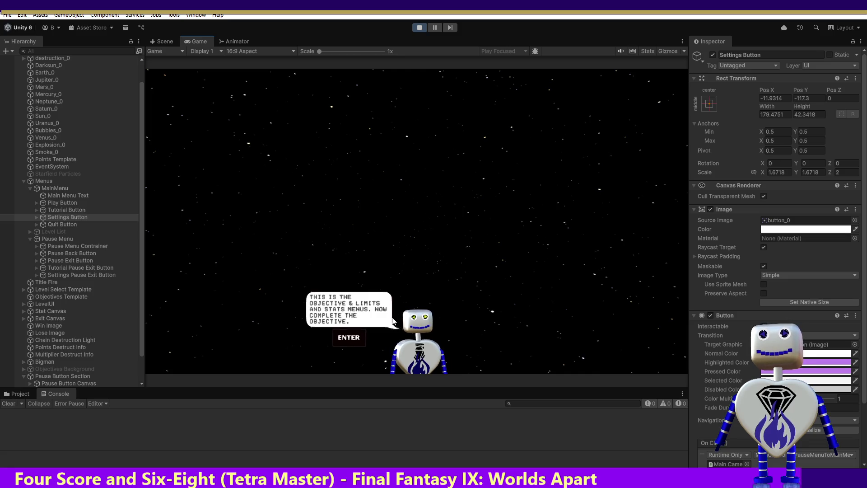
# Advance the tutorial to its objectives step, then pause it and EXIT to the main menu.
pyautogui.moveTo(461, 231)
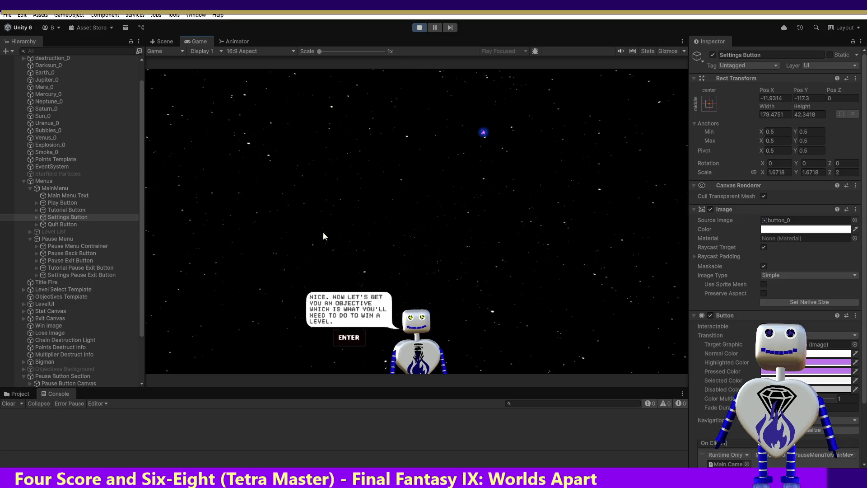
pyautogui.press('Return')
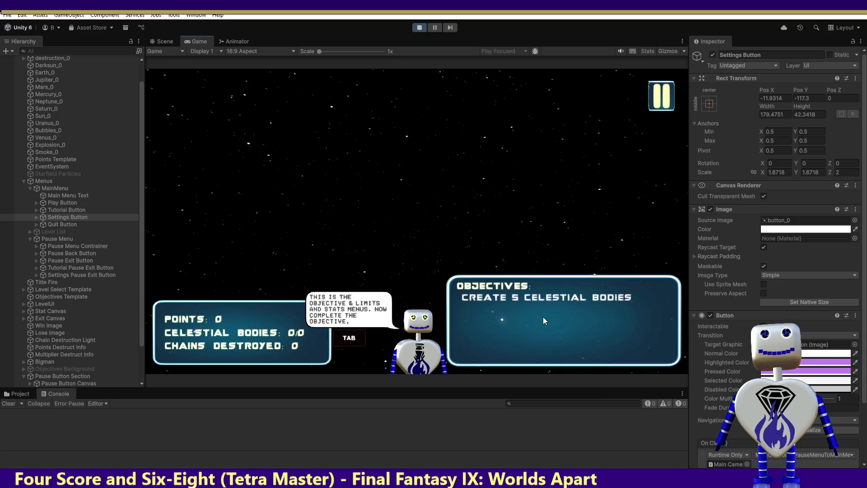
pyautogui.click(660, 108)
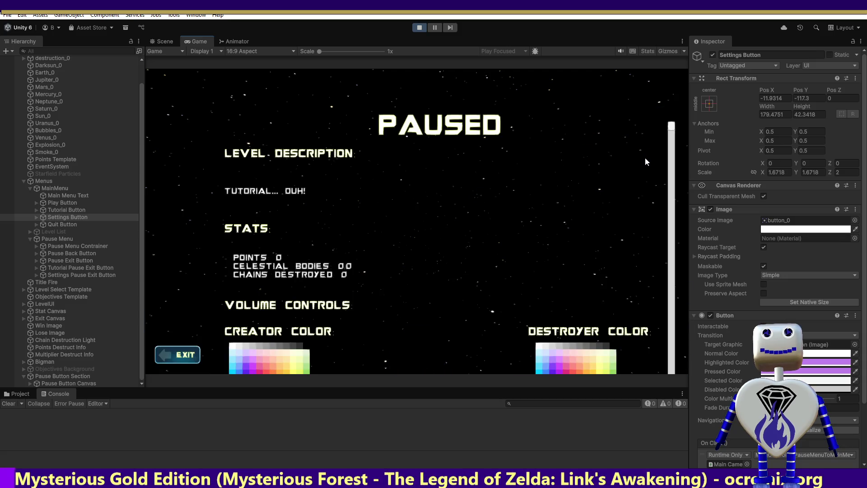
pyautogui.click(179, 357)
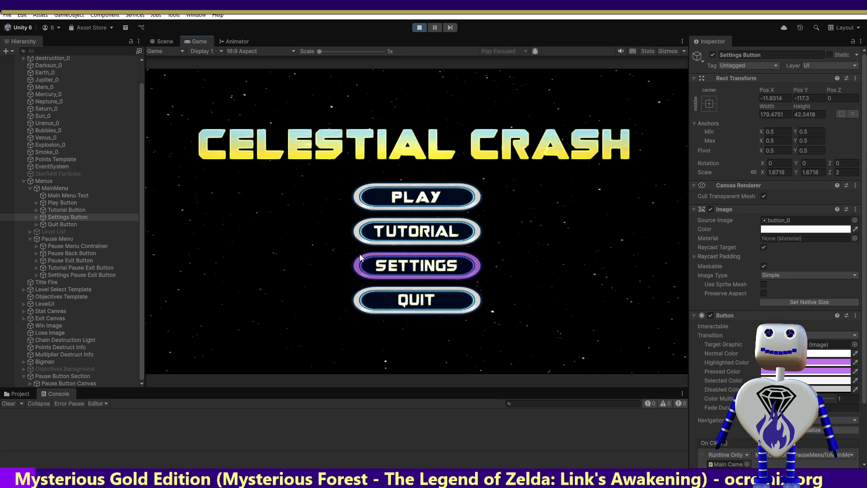
# Reopen the tutorial, scroll its pause screen down to CREDITS, and EXIT to the main menu.
pyautogui.click(393, 233)
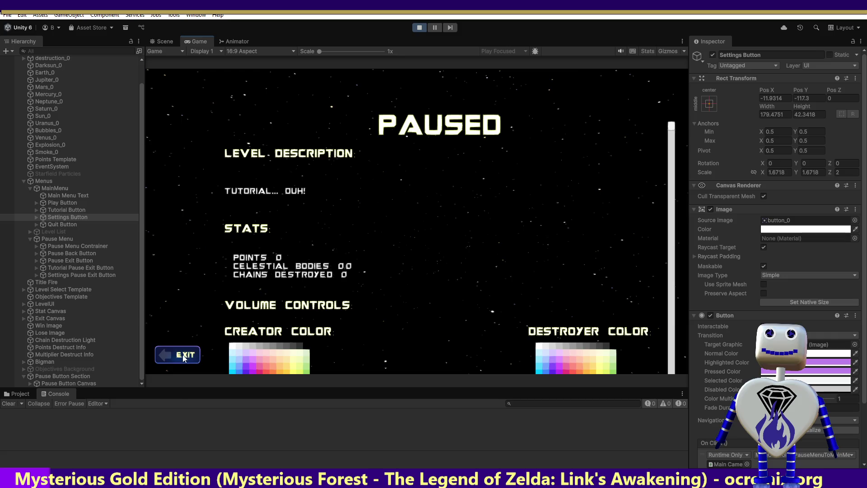
pyautogui.moveTo(674, 133); pyautogui.dragTo(690, 451)
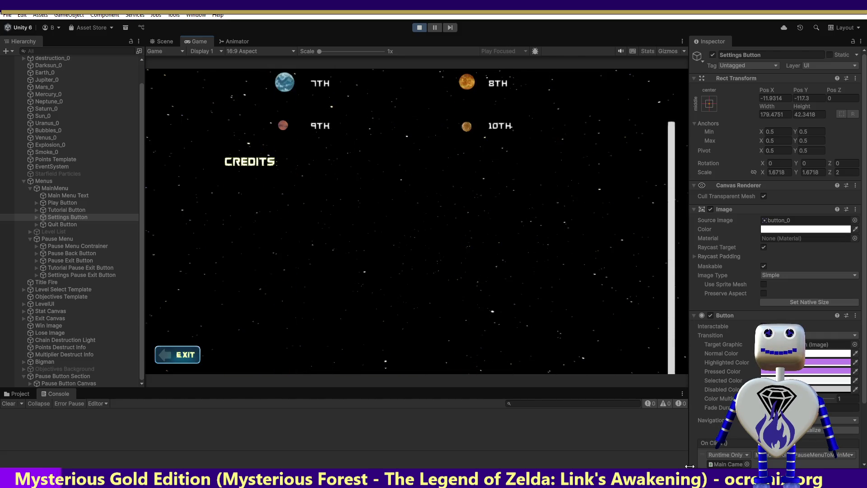
pyautogui.click(177, 354)
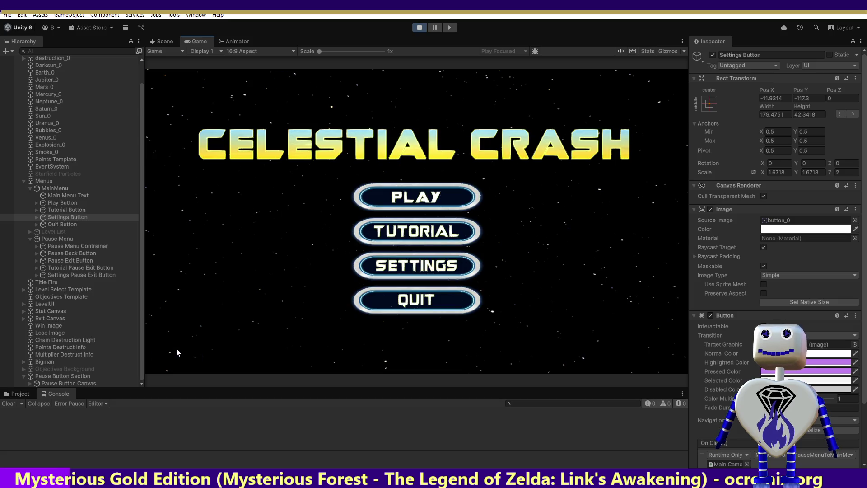
# Start the Time Trial 2 level from level selection, then pause and resume it.
pyautogui.click(418, 197)
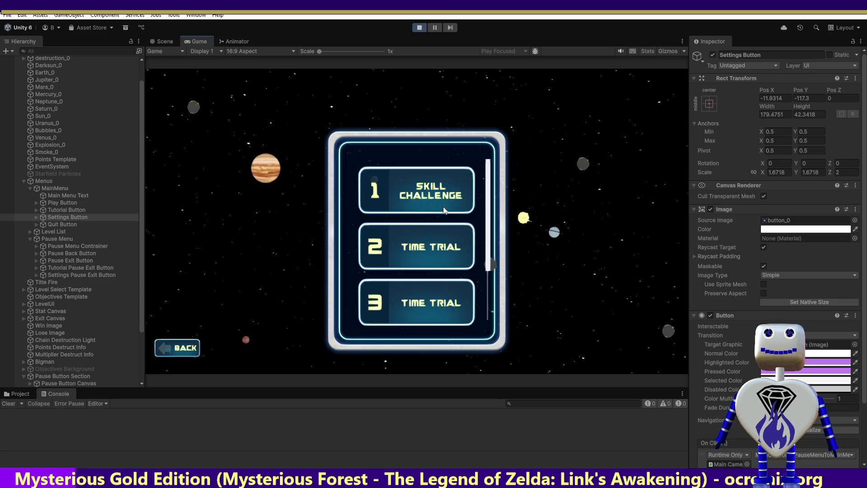
pyautogui.click(422, 256)
pyautogui.click(607, 291)
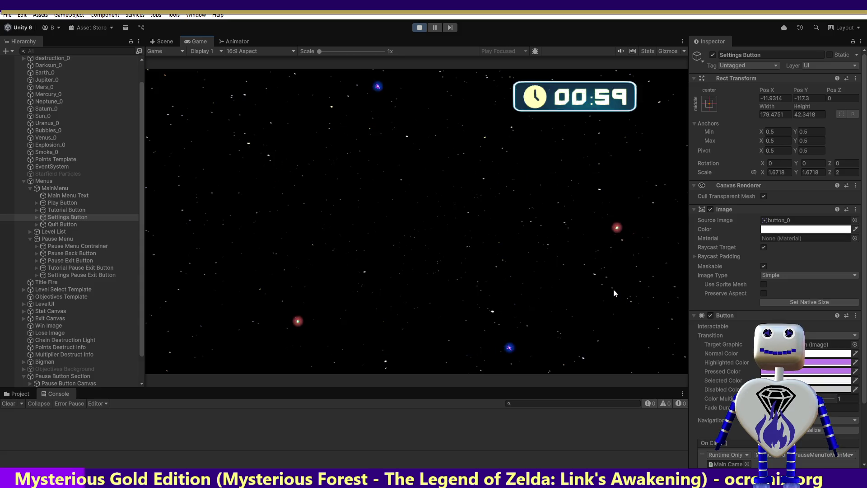
pyautogui.click(674, 99)
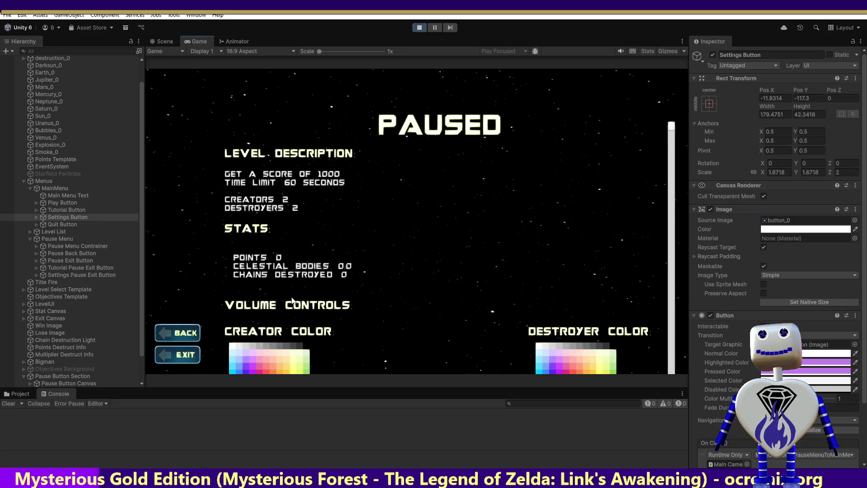
pyautogui.click(174, 336)
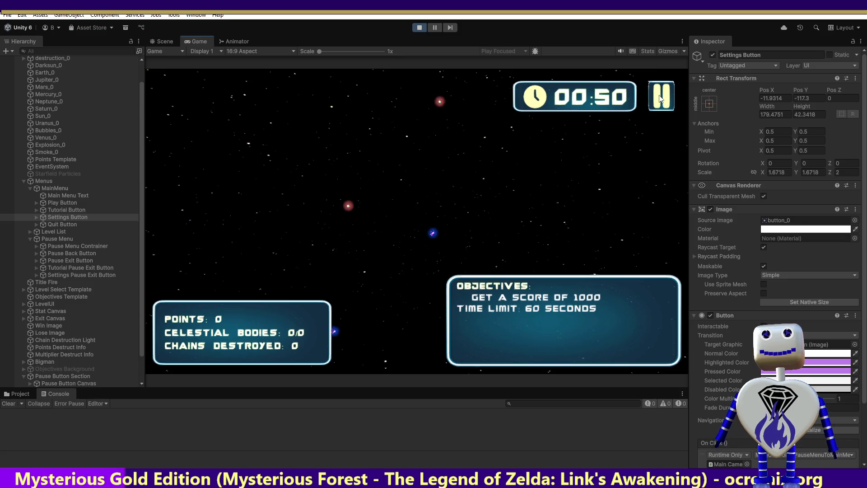
# Pause Time Trial 2 and resume it with BACK two more times.
pyautogui.click(661, 98)
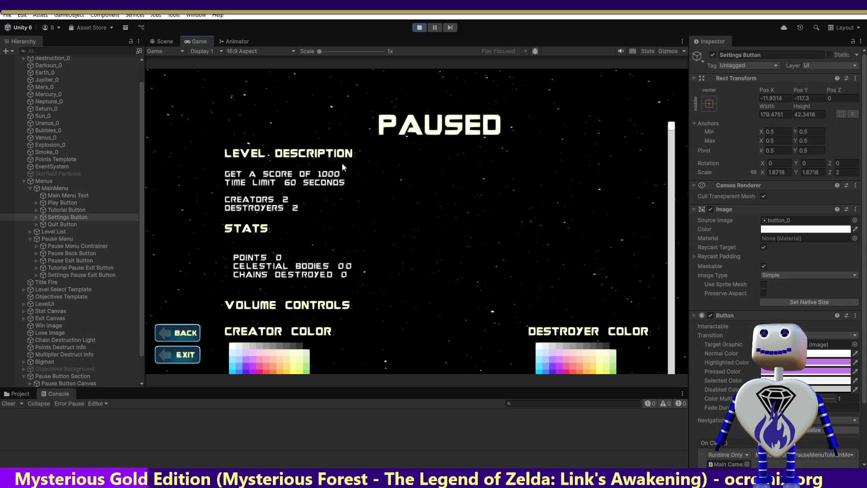
pyautogui.click(177, 333)
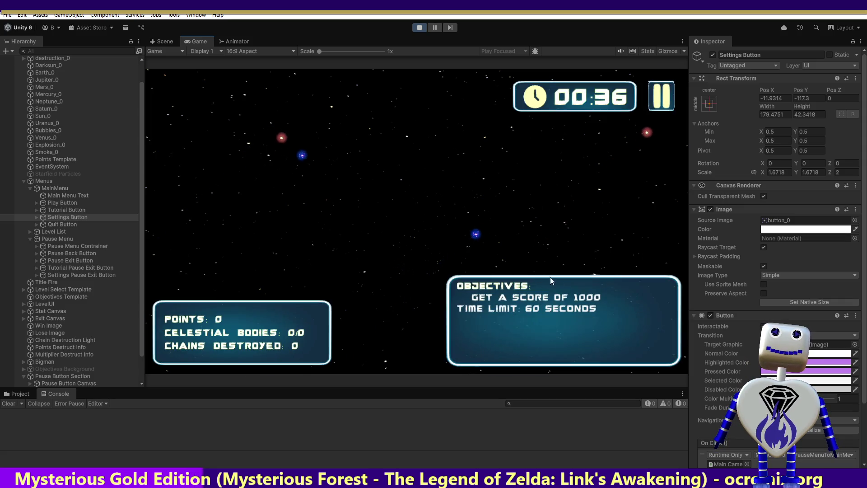
pyautogui.click(666, 108)
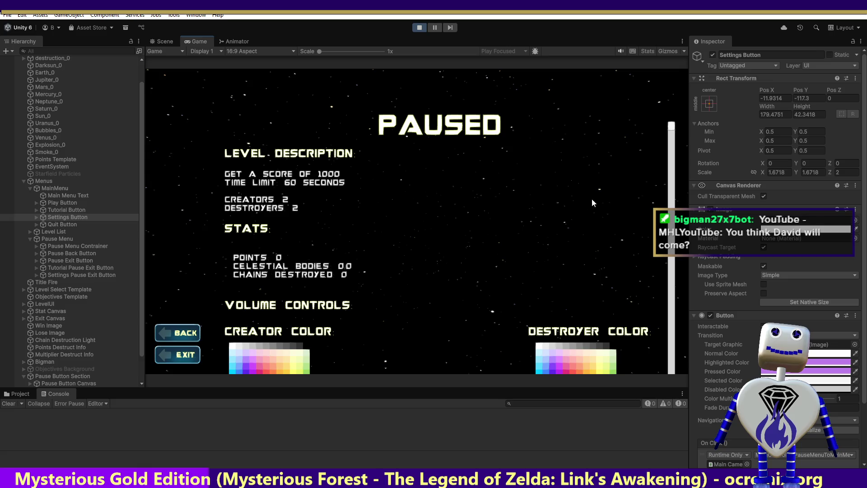
pyautogui.click(179, 335)
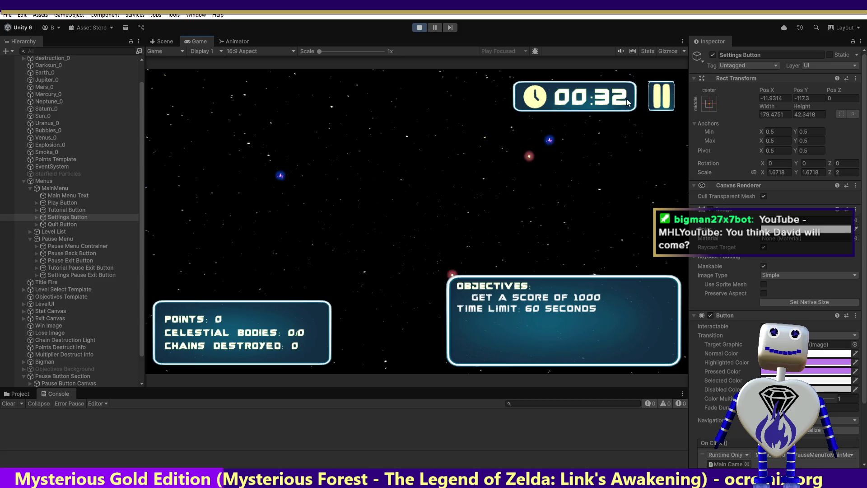
# EXIT the paused level, restart Time Trial 2, then pause and resume it again.
pyautogui.click(659, 101)
pyautogui.click(175, 356)
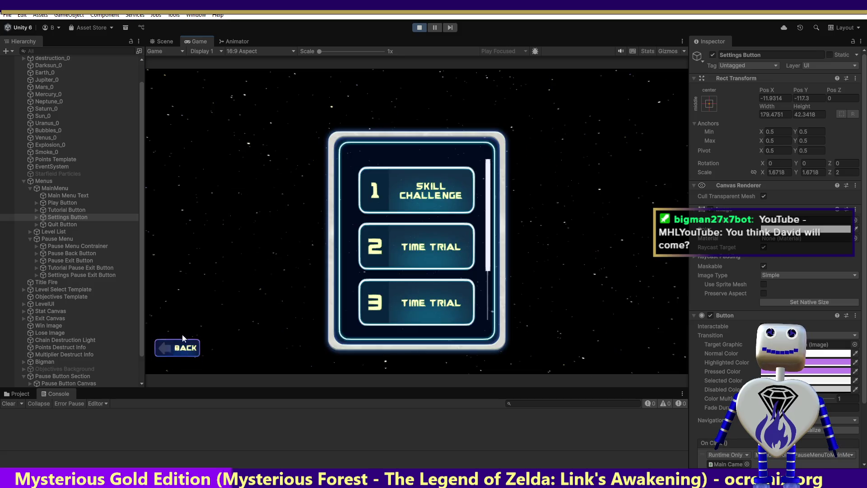
pyautogui.click(424, 248)
pyautogui.click(598, 297)
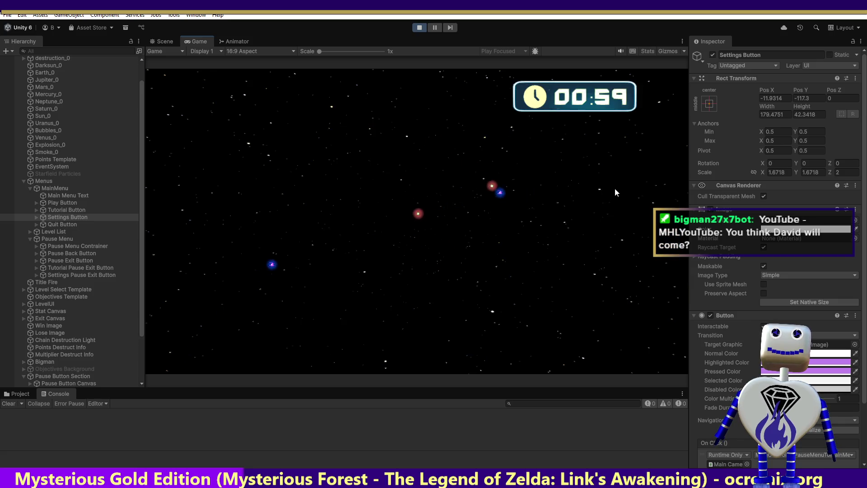
pyautogui.click(660, 97)
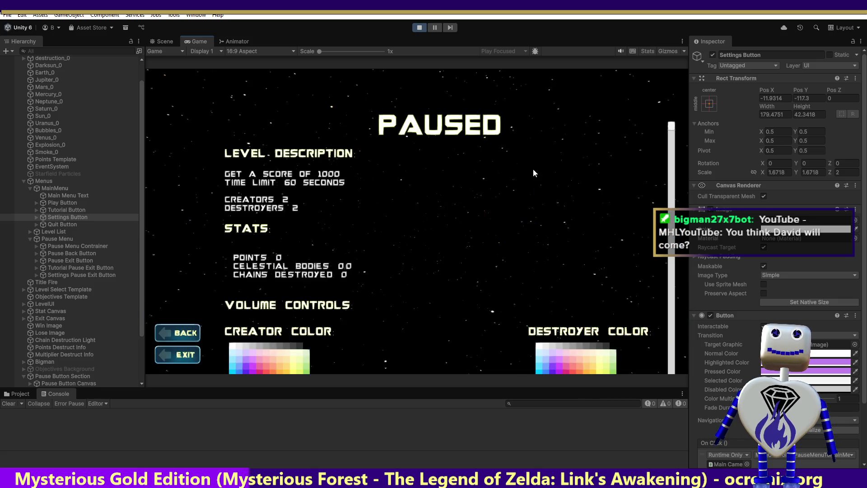
pyautogui.click(164, 335)
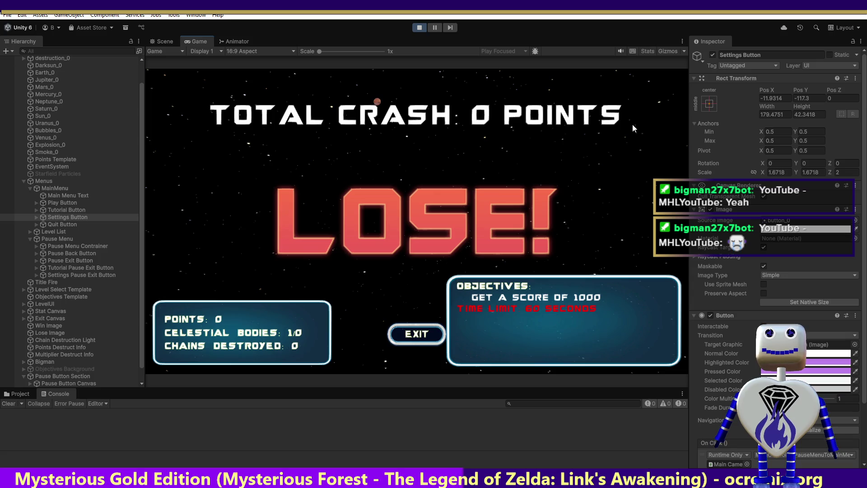
# Leave the lose screen for the main menu, then open Settings and EXIT back.
pyautogui.click(414, 334)
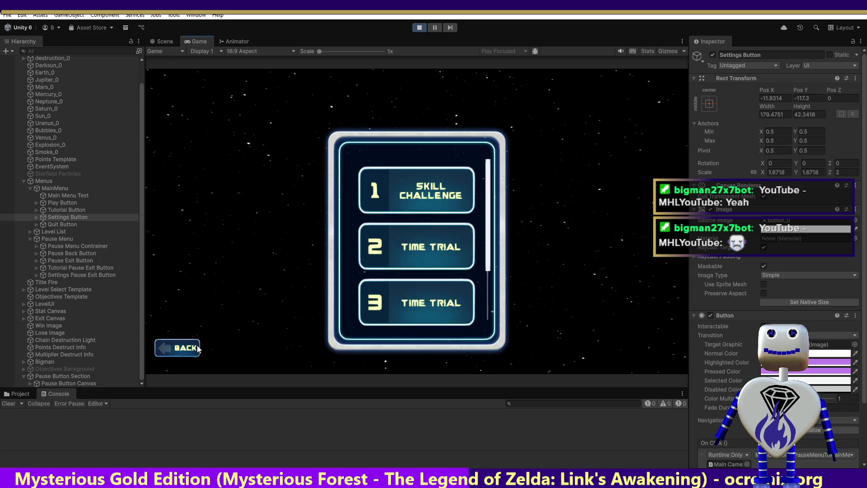
pyautogui.click(198, 348)
pyautogui.click(387, 268)
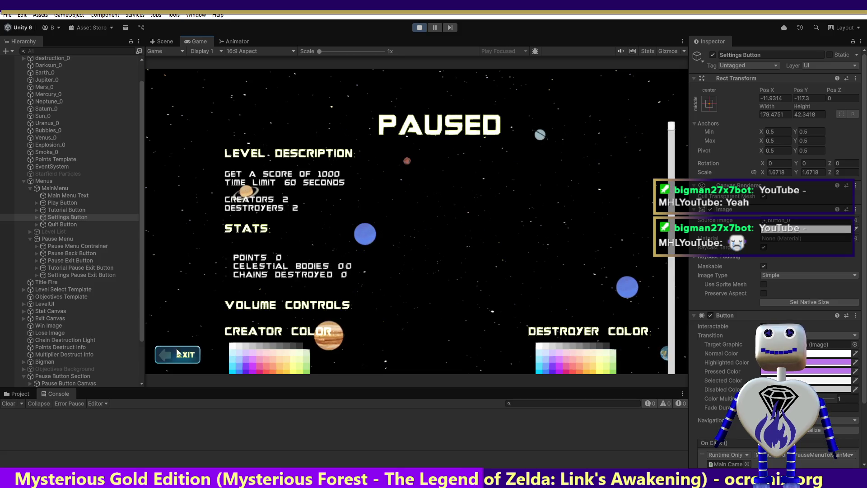
pyautogui.click(179, 352)
# Start Time Trial 2, pause and resume it, then pause and EXIT to level selection.
pyautogui.click(406, 201)
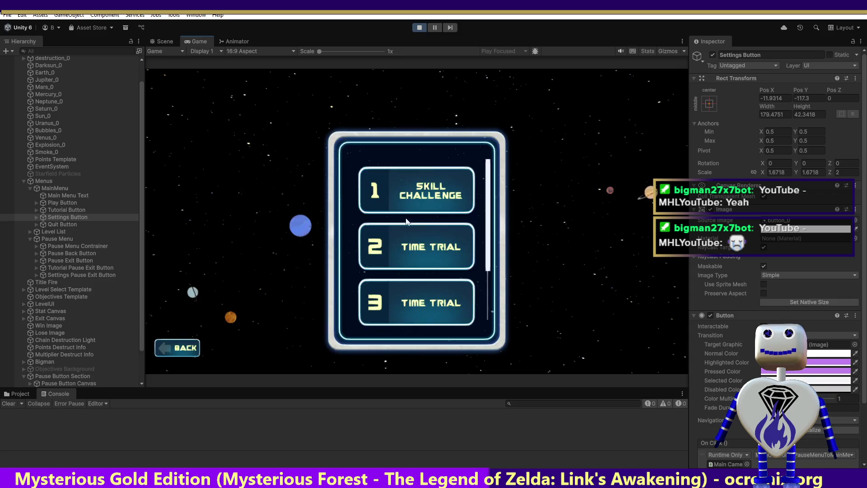
pyautogui.click(416, 251)
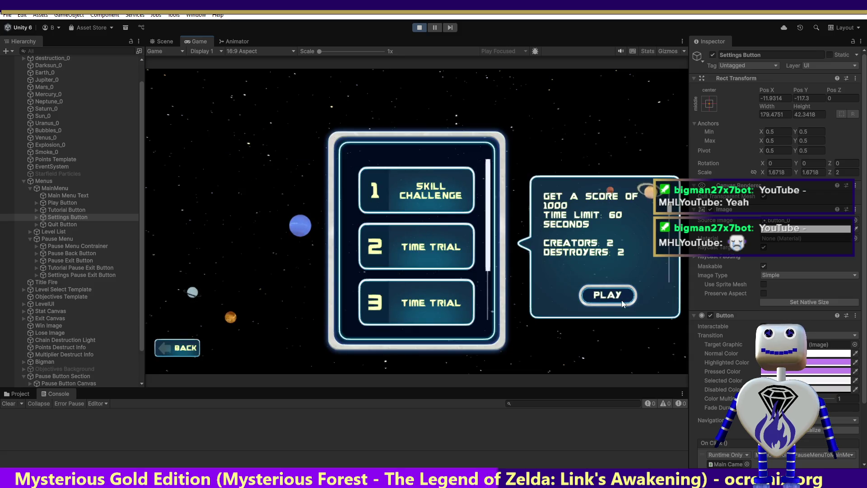
pyautogui.click(622, 300)
pyautogui.click(659, 95)
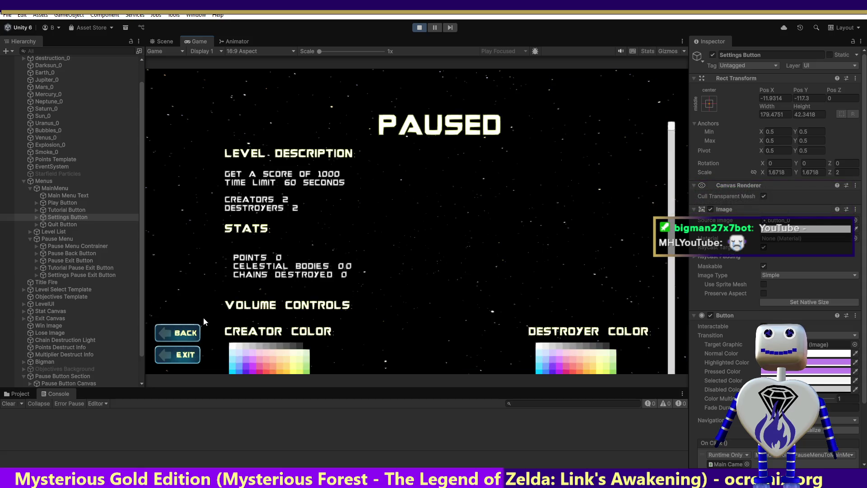
pyautogui.click(191, 334)
pyautogui.click(659, 97)
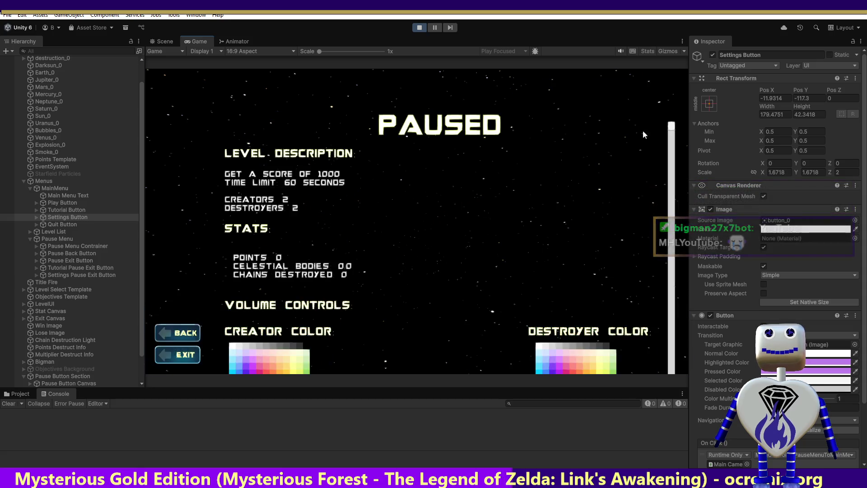
pyautogui.click(172, 351)
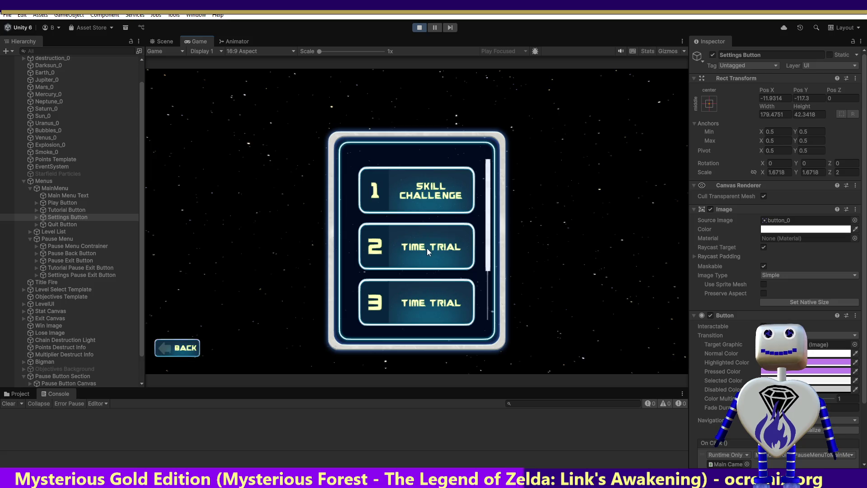
# Start Skill Challenge, pause and resume it, stop play mode, and switch to MainController.cs.
pyautogui.click(426, 204)
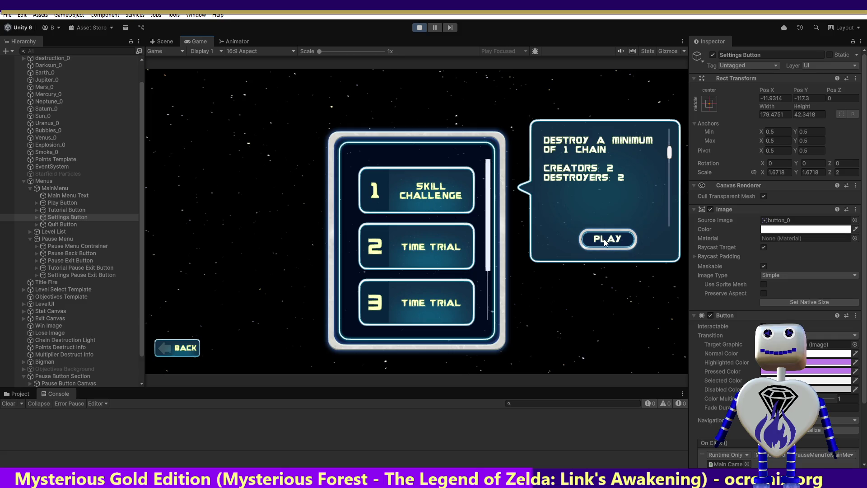
pyautogui.click(609, 242)
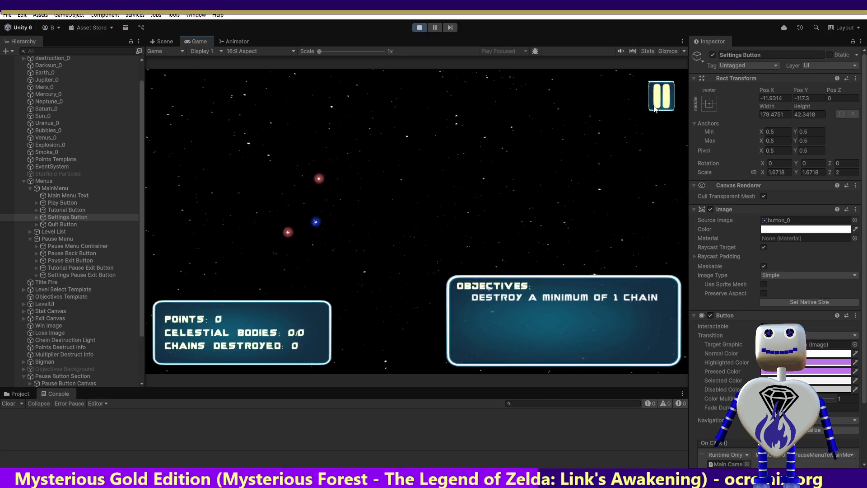
pyautogui.click(659, 93)
pyautogui.click(170, 335)
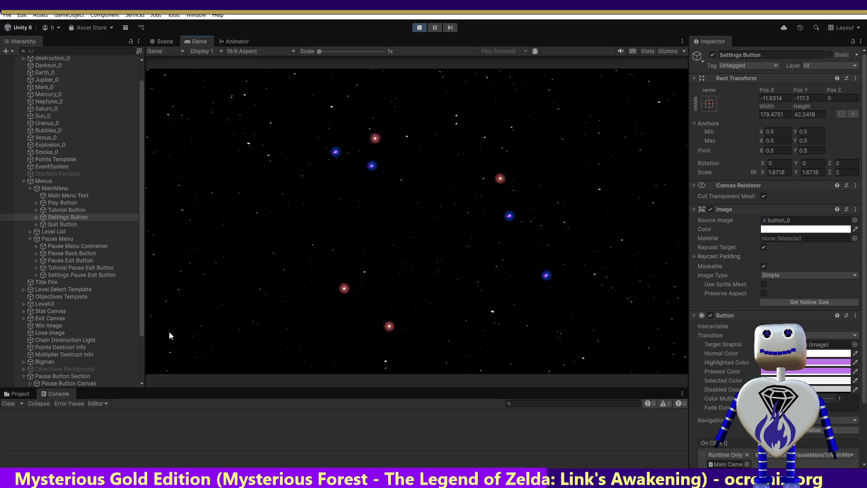
pyautogui.click(421, 29)
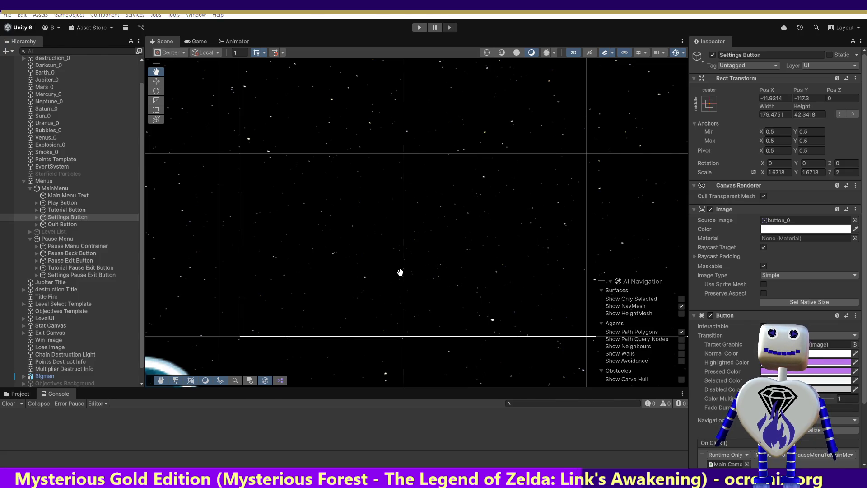
pyautogui.hotkey('alt', 'Tab')
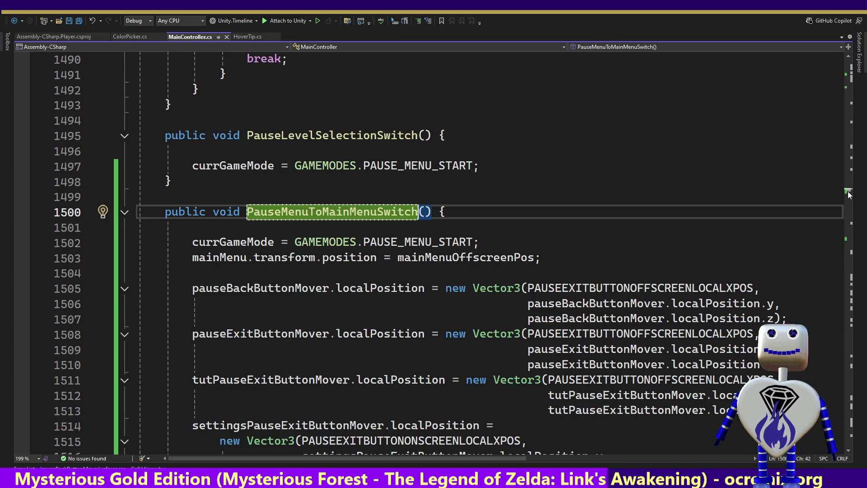
# Scroll up in MainController.cs, return to Unity, and start play mode again.
pyautogui.scroll(2, 849, 196)
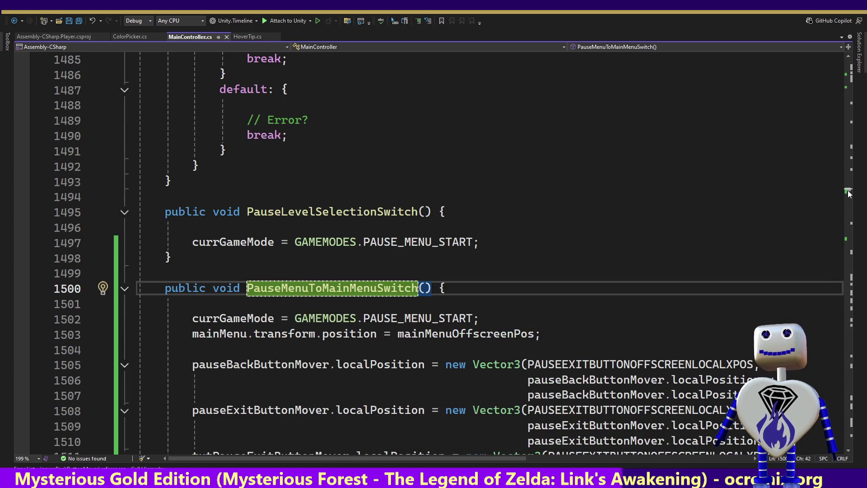
pyautogui.hotkey('alt', 'Tab')
pyautogui.click(419, 28)
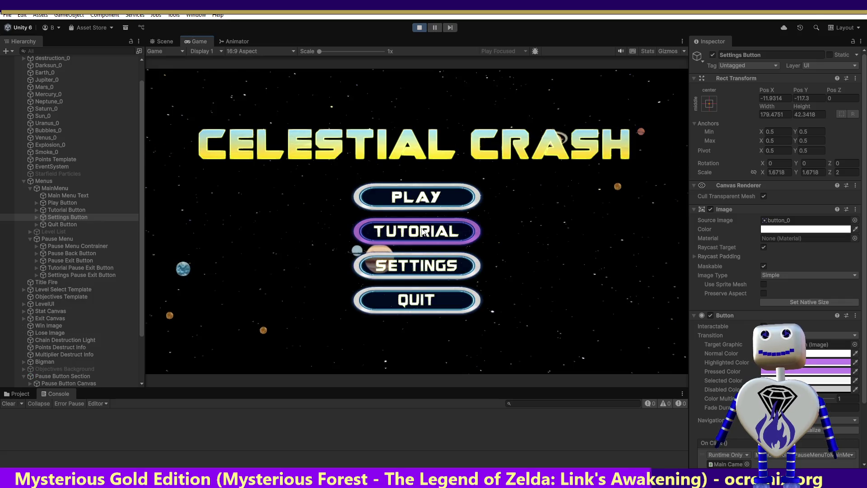
# Start the fifth Skill Challenge level, then pause it and EXIT to level selection.
pyautogui.click(423, 200)
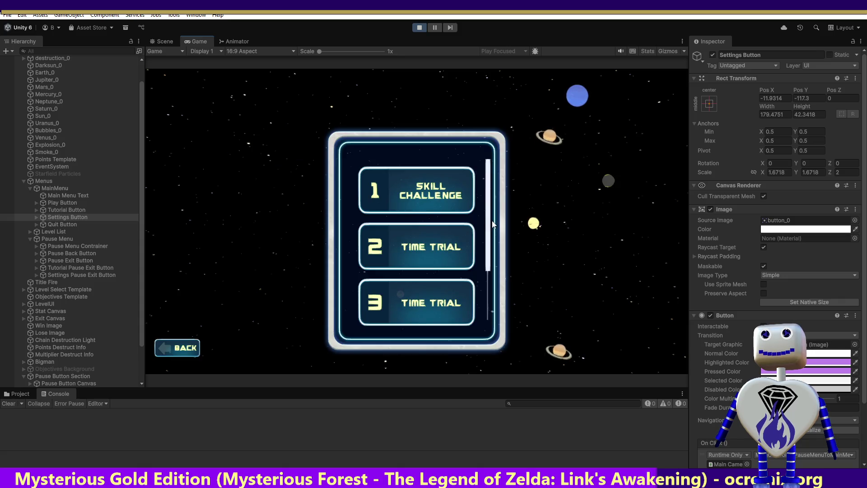
pyautogui.scroll(-1, 488, 248)
pyautogui.moveTo(489, 248); pyautogui.dragTo(491, 308)
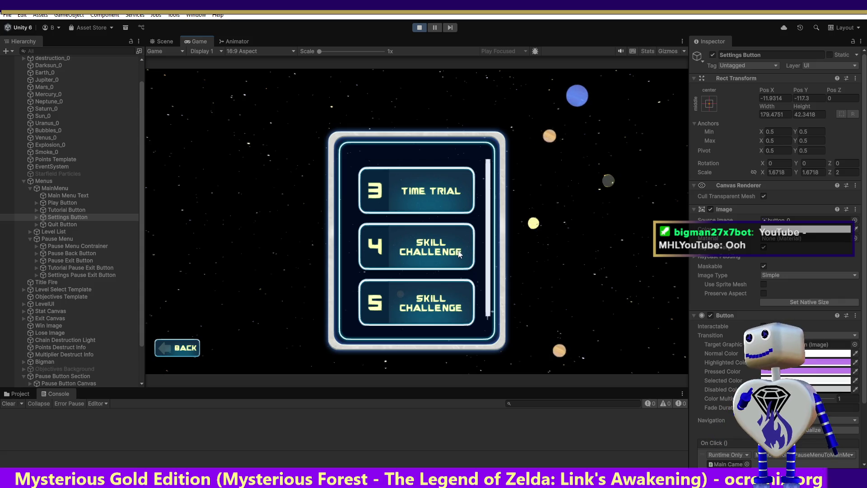
pyautogui.click(425, 300)
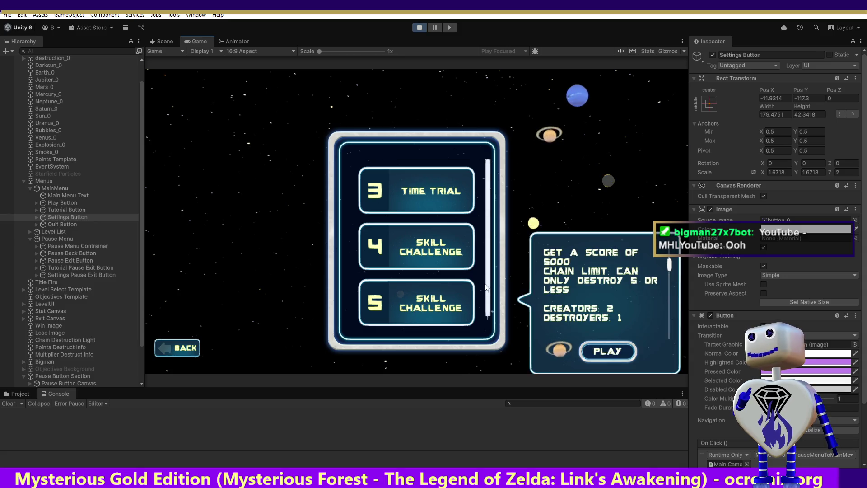
pyautogui.click(606, 351)
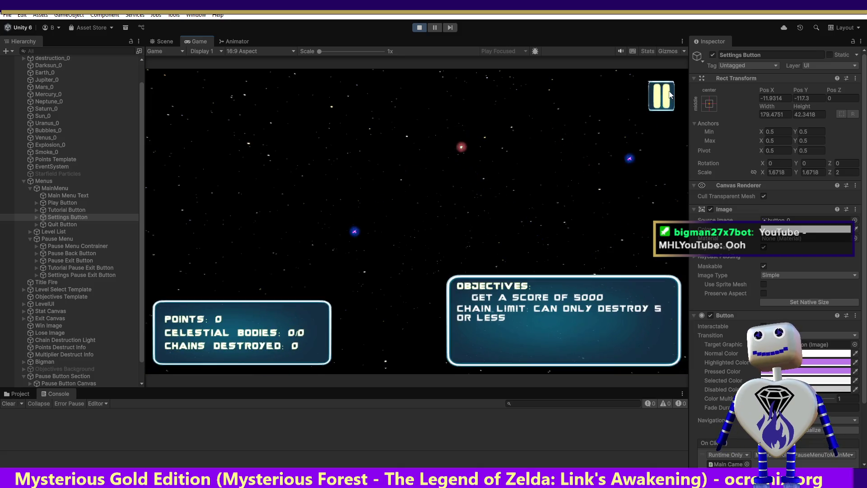
pyautogui.click(664, 94)
pyautogui.click(184, 355)
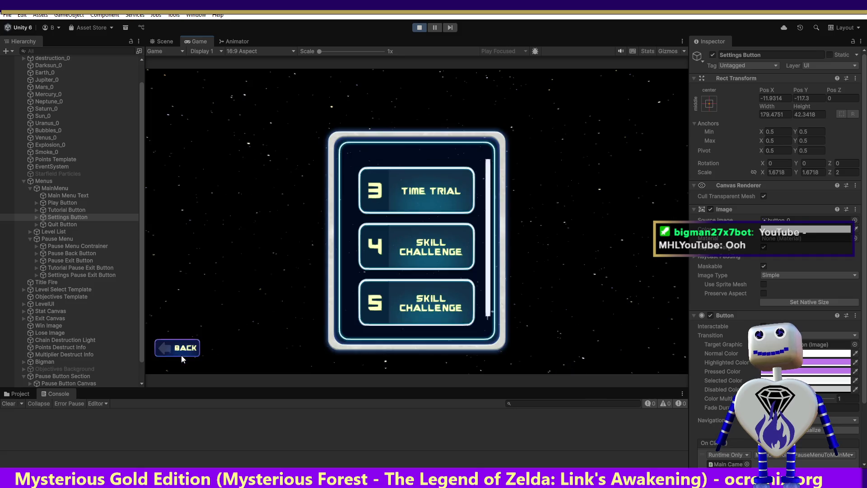
# Start Skill Challenge level 1, then pause it and resume with BACK.
pyautogui.scroll(3, 489, 177)
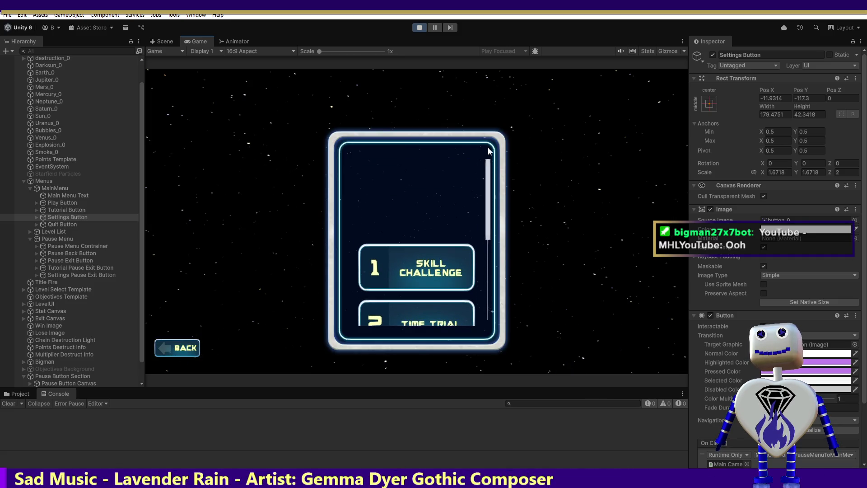
pyautogui.click(411, 260)
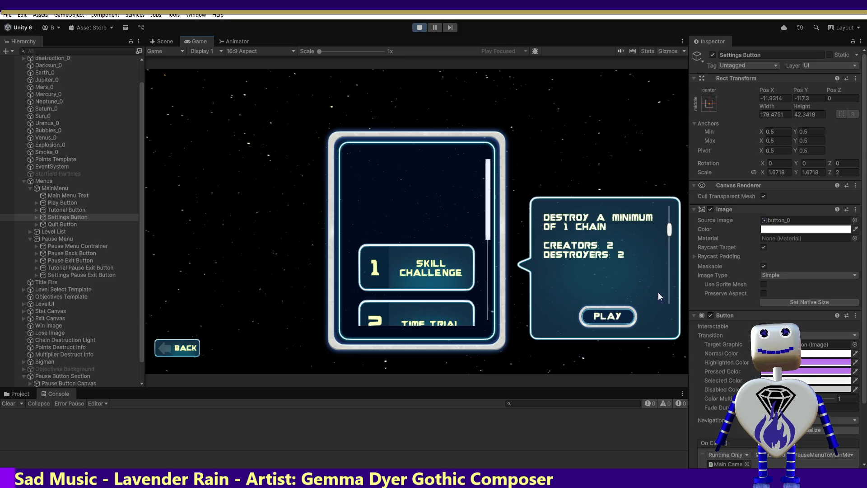
pyautogui.click(615, 318)
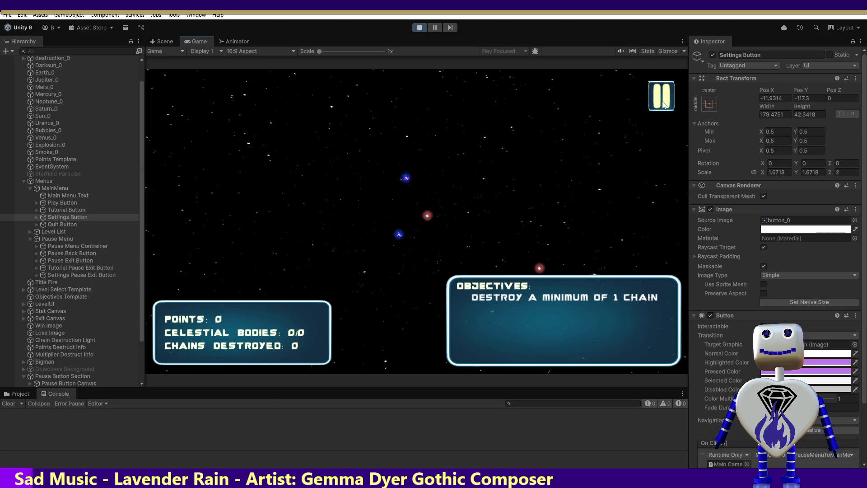
pyautogui.click(662, 106)
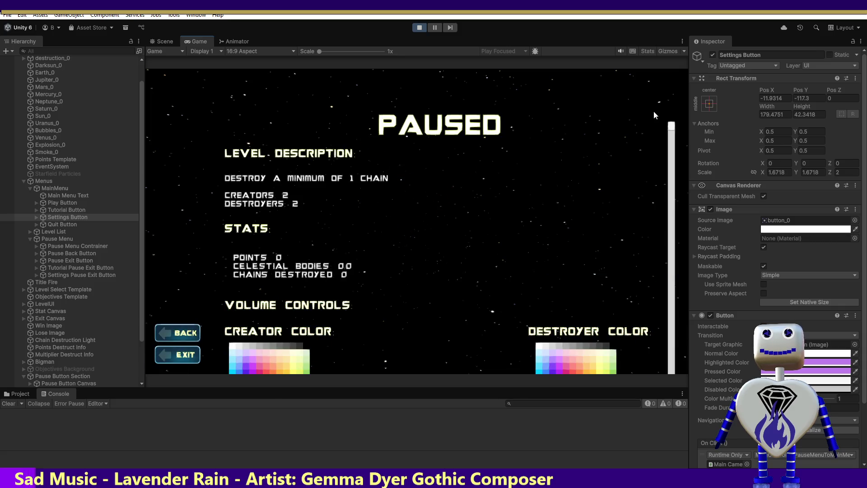
pyautogui.click(183, 332)
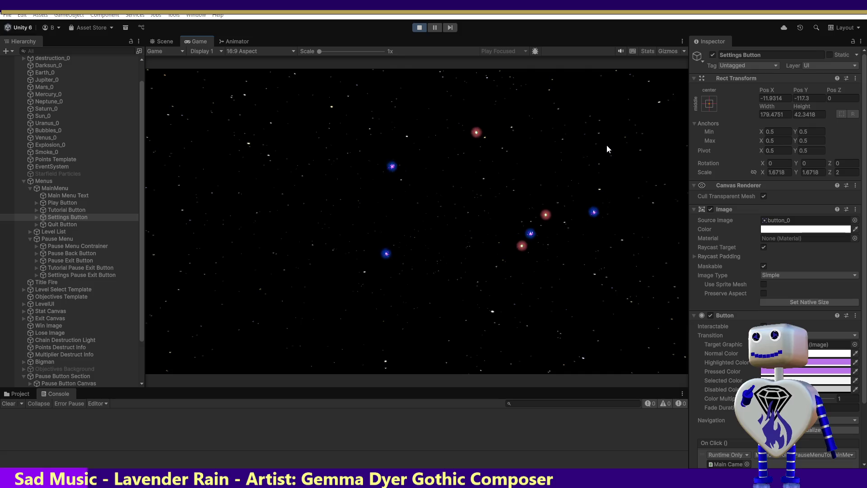
# Glance at the code in Visual Studio, return to Unity, and stop play mode.
pyautogui.hotkey('alt', 'Tab')
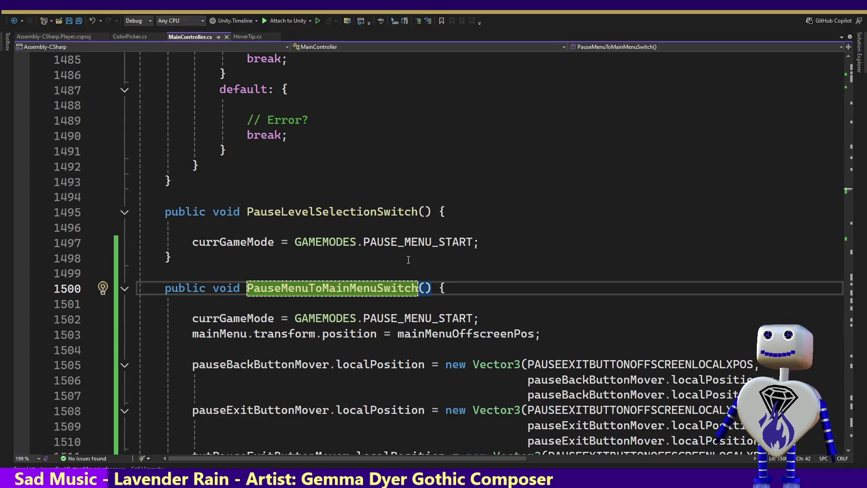
pyautogui.hotkey('alt', 'Tab')
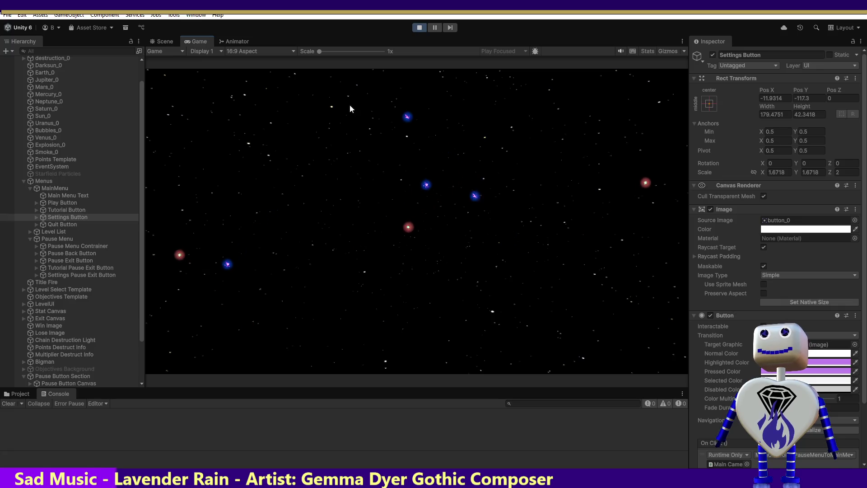
pyautogui.click(419, 27)
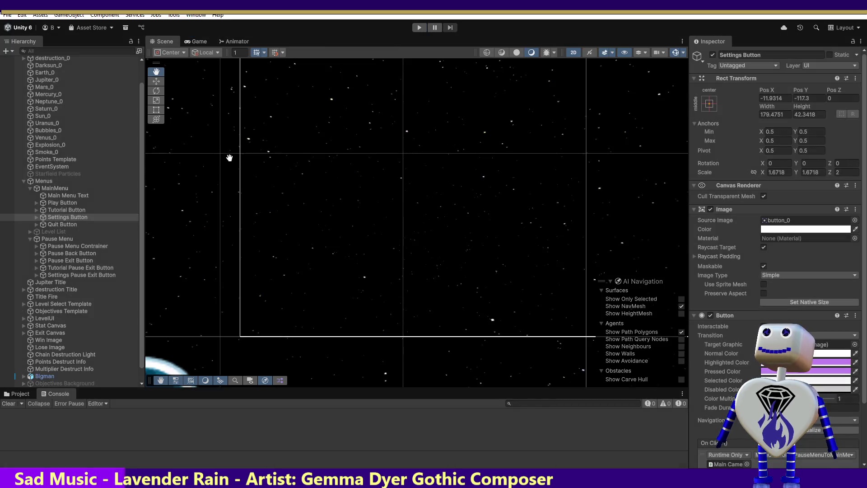
# Inspect the Pause Exit Button's On Click calls, including ExitGameMode, then return to MainController.cs.
pyautogui.click(80, 260)
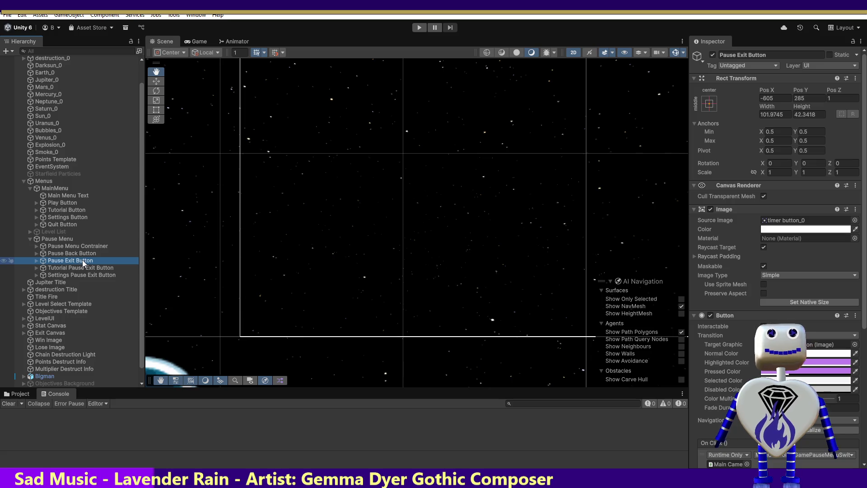
pyautogui.scroll(-5, 863, 350)
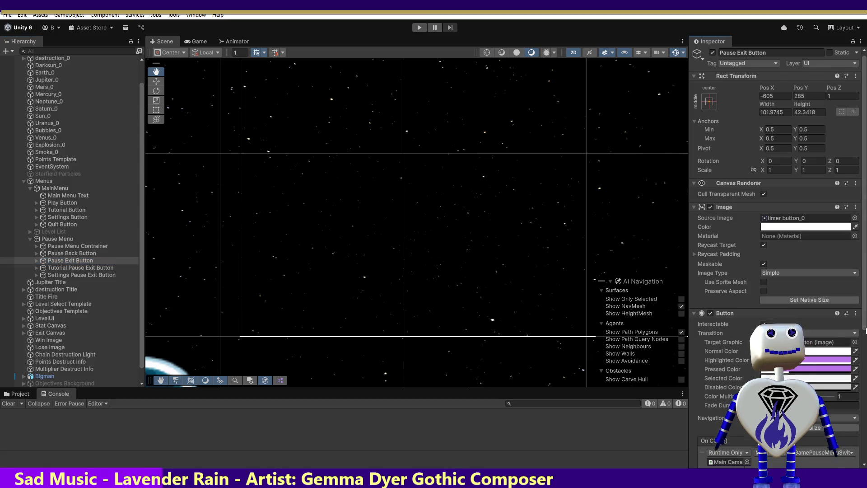
pyautogui.scroll(-2, 779, 217)
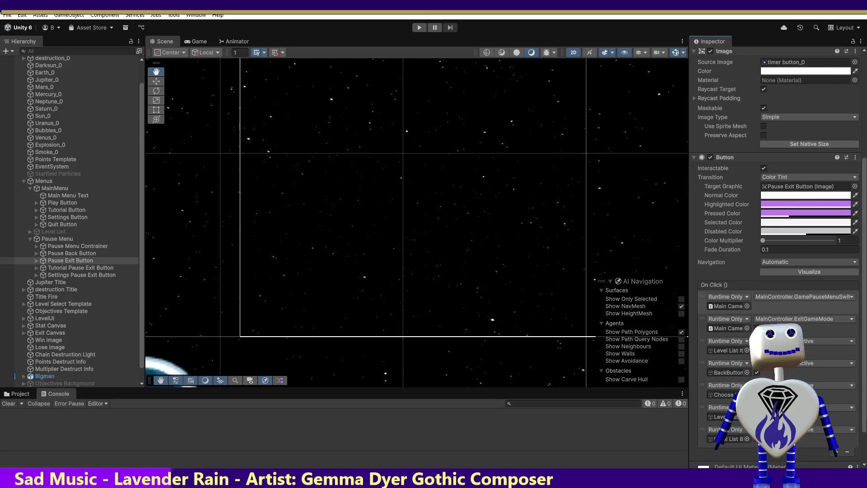
pyautogui.scroll(-1, 774, 299)
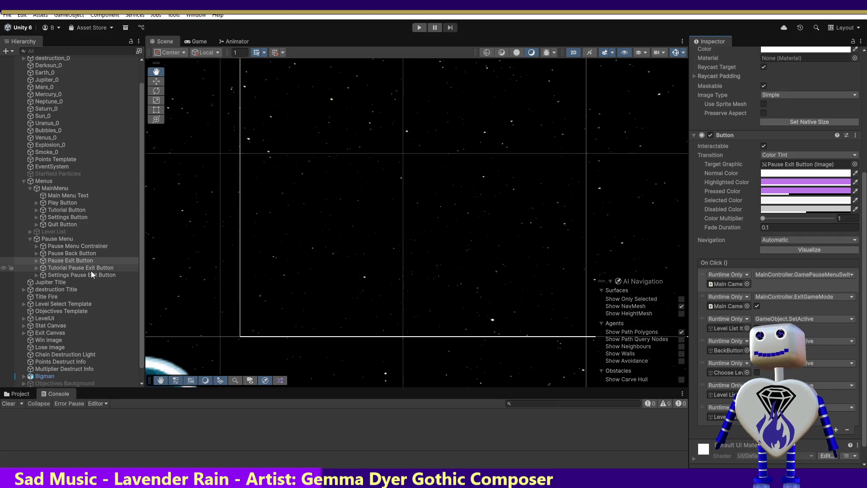
pyautogui.hotkey('alt', 'Tab')
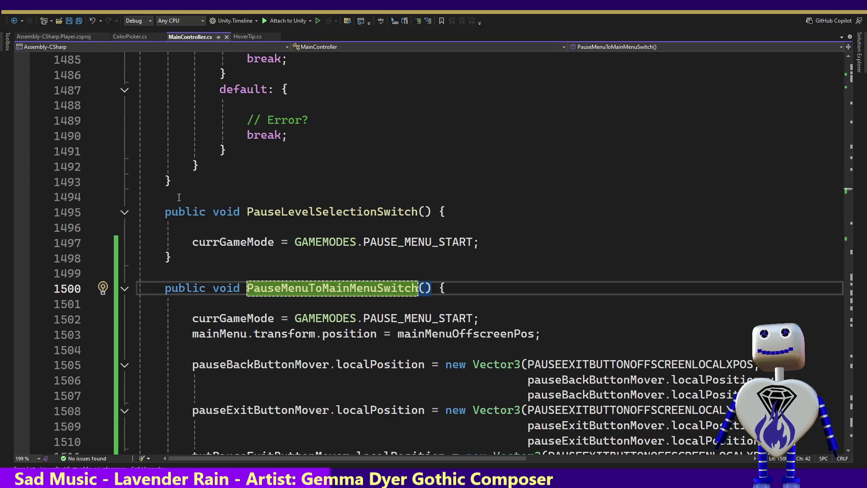
# Jump to the ExitGameMode method through the members list and check the LEVEL_SELECT value.
pyautogui.click(633, 47)
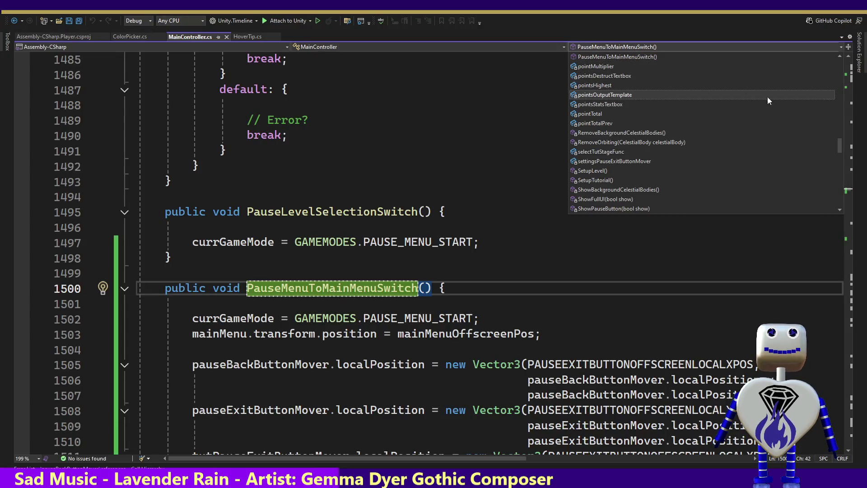
pyautogui.moveTo(841, 140)
pyautogui.mouseDown()
pyautogui.moveTo(844, 56)
pyautogui.moveTo(841, 86)
pyautogui.mouseUp()
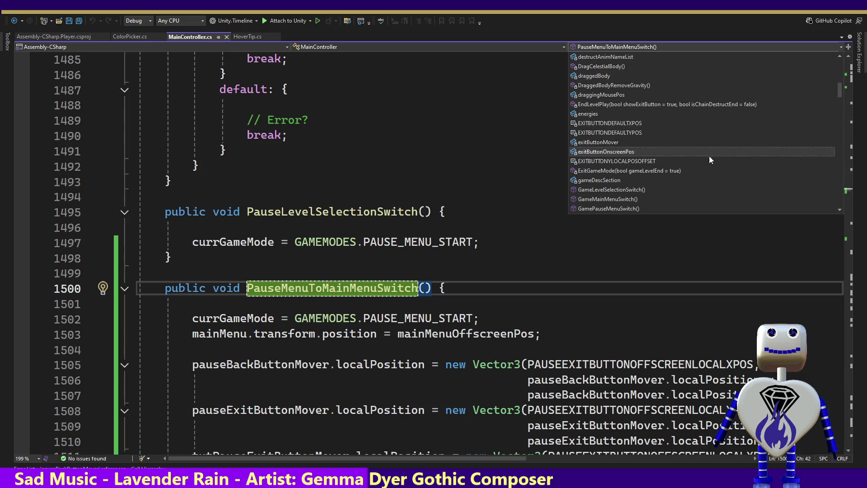
pyautogui.click(691, 171)
pyautogui.click(474, 314)
pyautogui.doubleClick(472, 313)
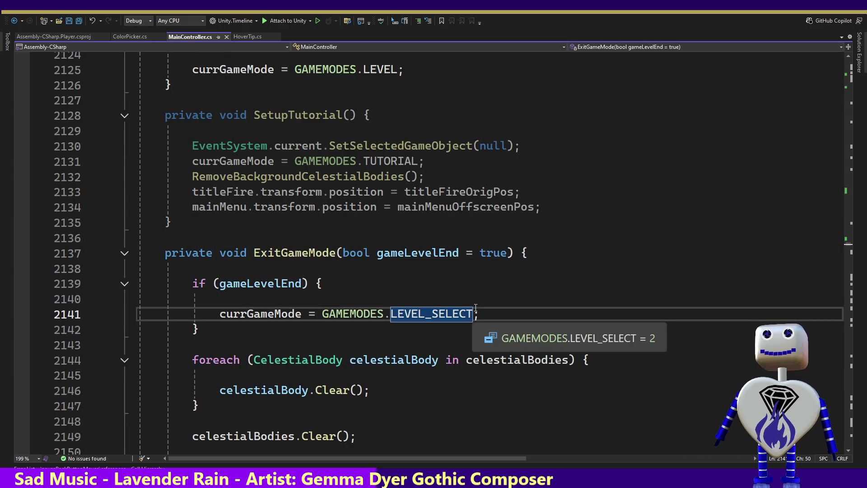
# Read down to the end of ExitGameMode, then return to the gameLevelEnd check at line 2118.
pyautogui.press('Down')
pyautogui.press('Down')
pyautogui.press('Down')
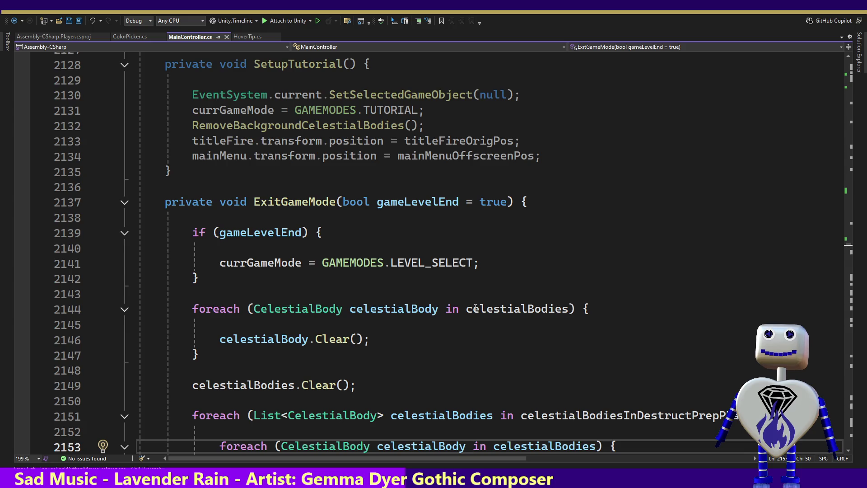
pyautogui.press('Down')
pyautogui.press('Down')
pyautogui.press('Down')
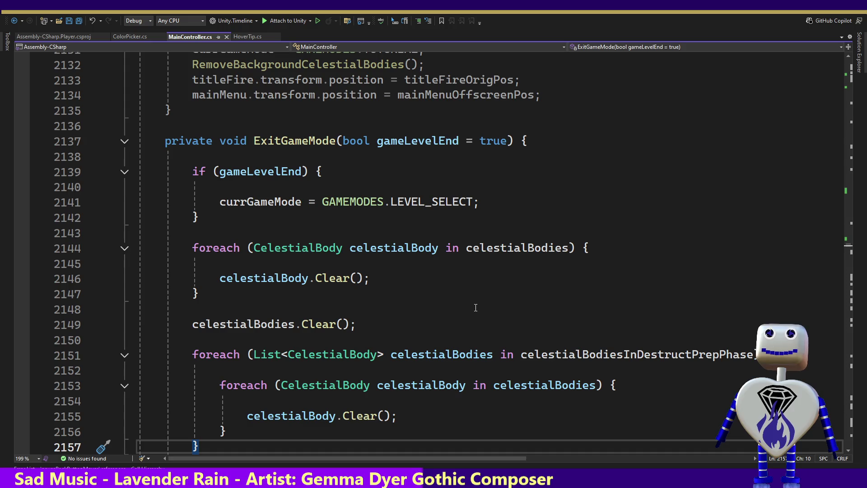
pyautogui.press('Down')
pyautogui.press('Down')
pyautogui.press('Down')
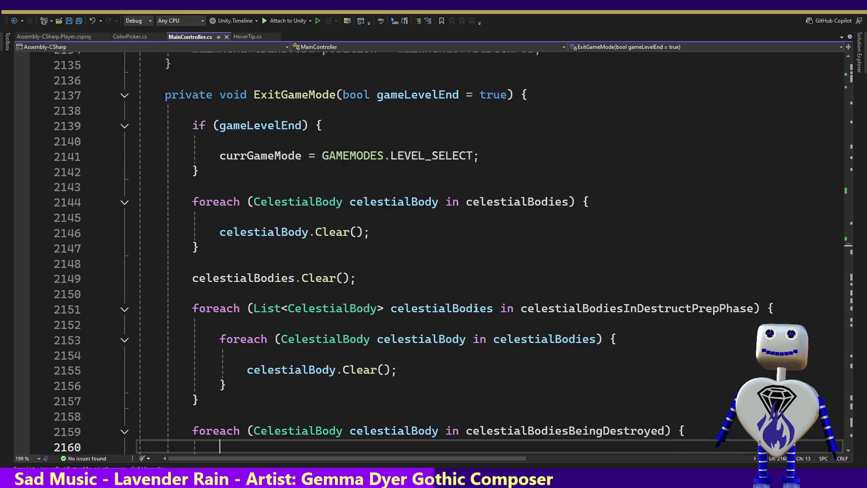
pyautogui.press('Down')
pyautogui.press('Down')
pyautogui.press('Down')
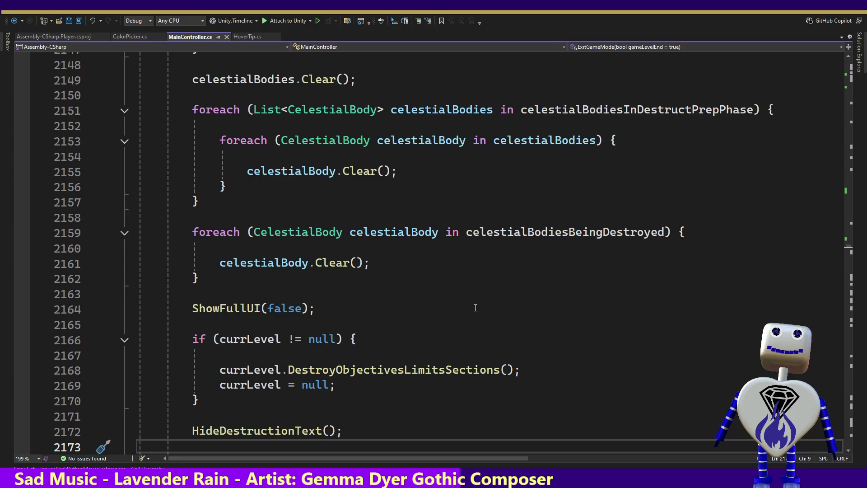
pyautogui.press('Up')
pyautogui.press('Up')
pyautogui.press('Up')
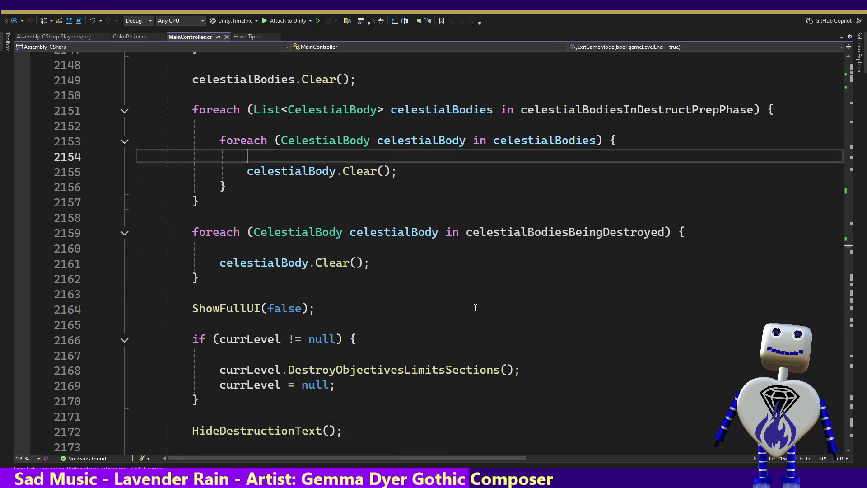
pyautogui.press('Up')
pyautogui.press('Up')
pyautogui.press('Up')
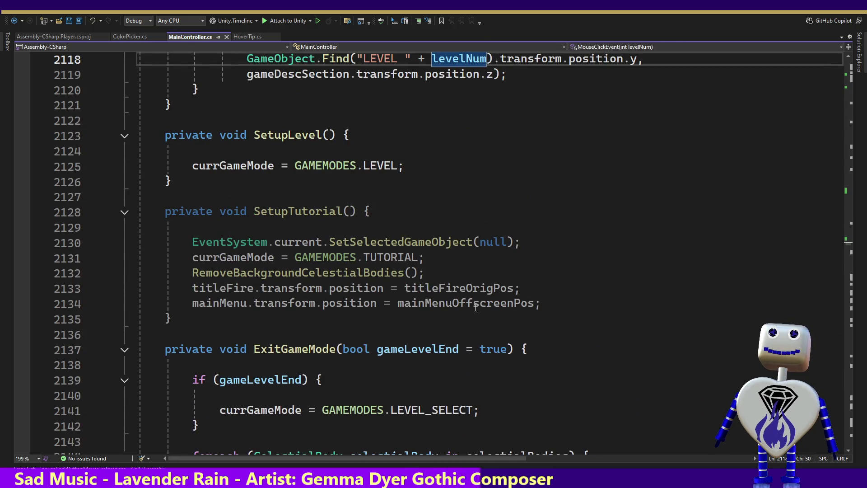
# From the gameLevelEnd block at line 2140, jump to EndLevelPlay and read down to its energies loop.
pyautogui.click(483, 394)
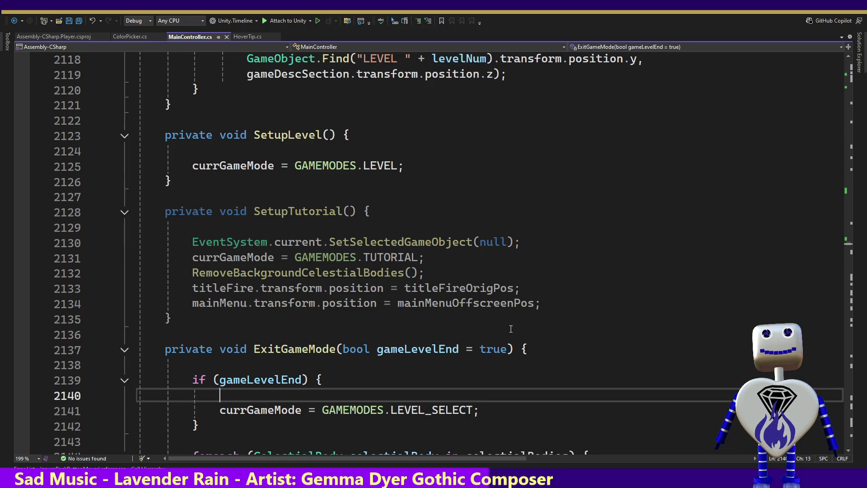
pyautogui.click(605, 47)
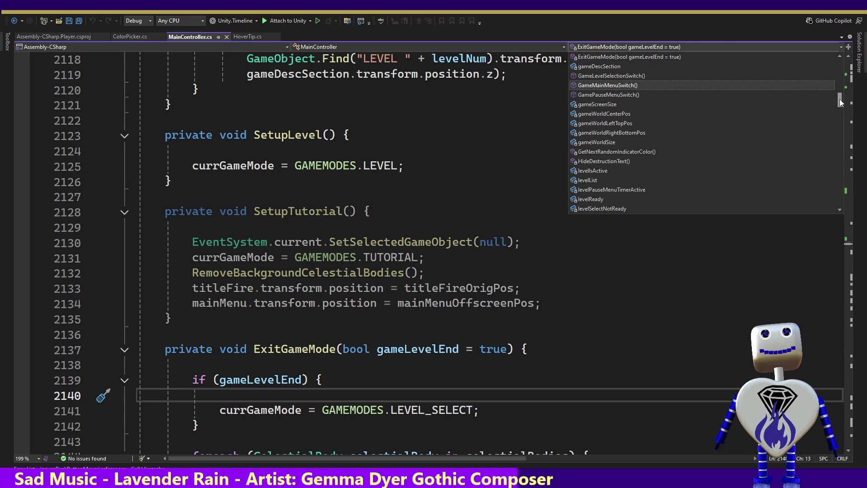
pyautogui.moveTo(840, 101); pyautogui.dragTo(840, 104)
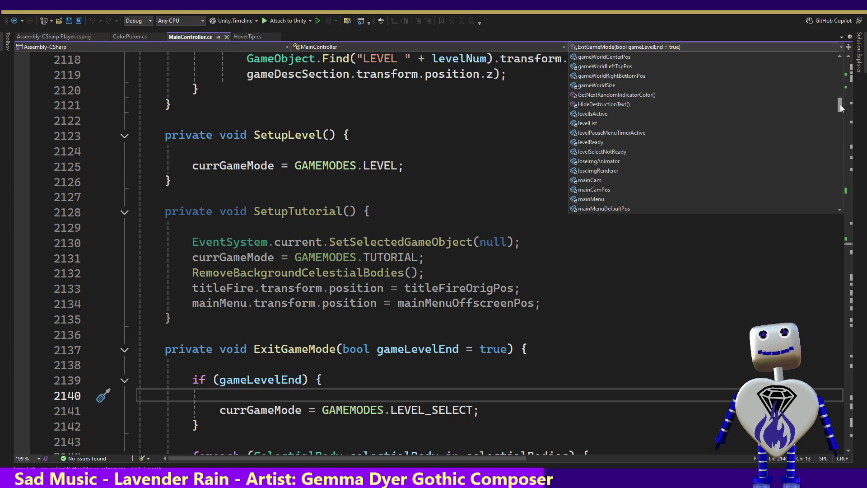
pyautogui.moveTo(840, 104); pyautogui.dragTo(841, 109)
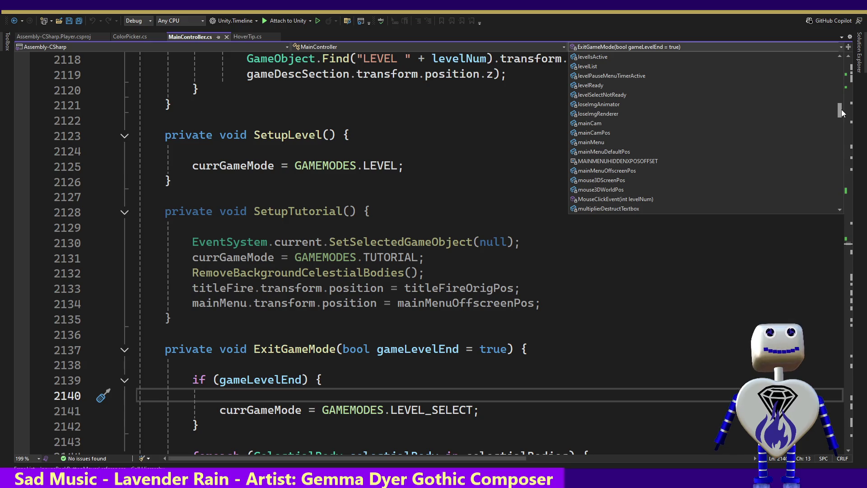
pyautogui.moveTo(841, 109)
pyautogui.mouseDown()
pyautogui.moveTo(850, 149)
pyautogui.moveTo(854, 95)
pyautogui.mouseUp()
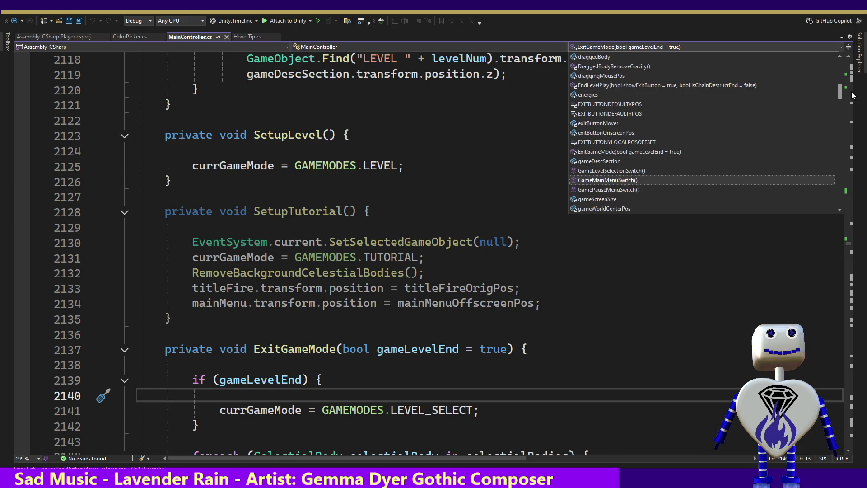
pyautogui.scroll(3, 704, 152)
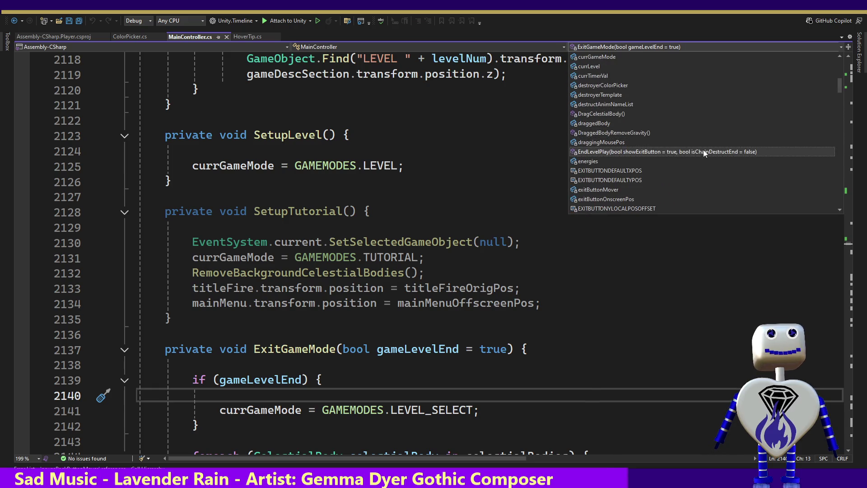
pyautogui.click(704, 151)
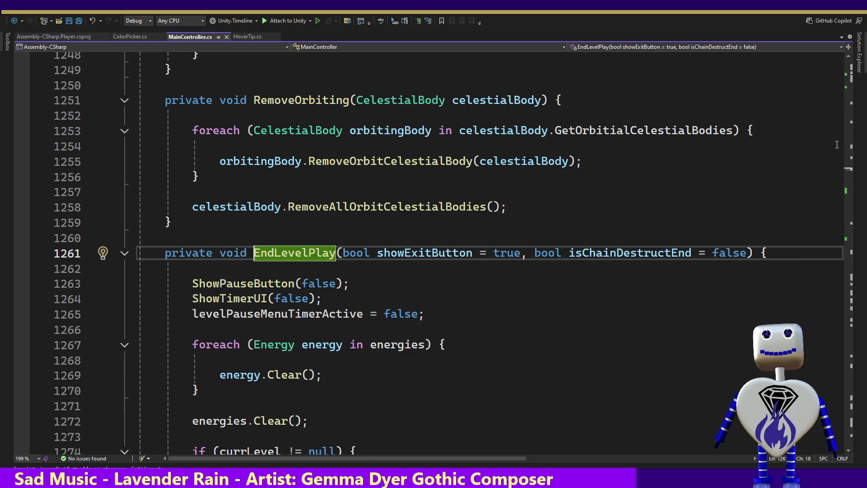
pyautogui.click(333, 269)
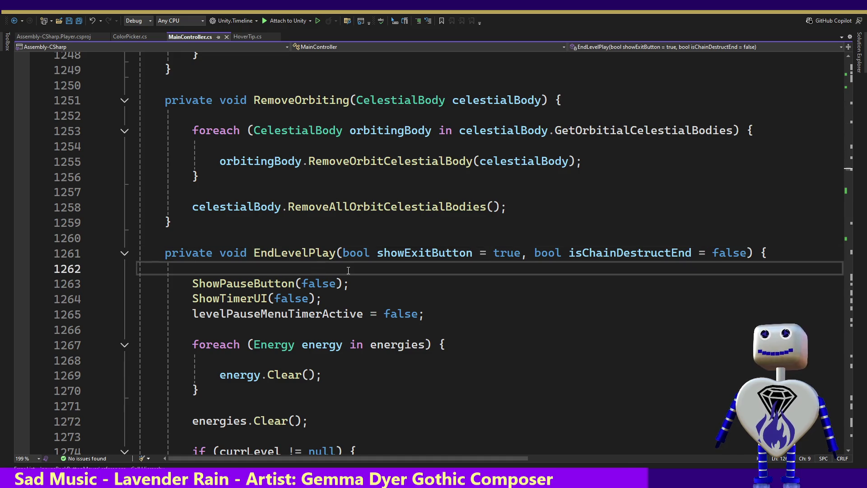
pyautogui.press('Down')
pyautogui.press('Down')
pyautogui.press('Down')
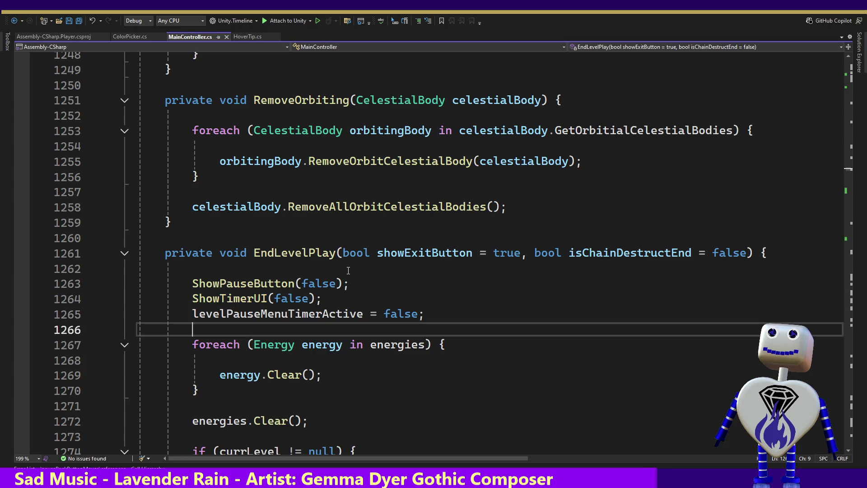